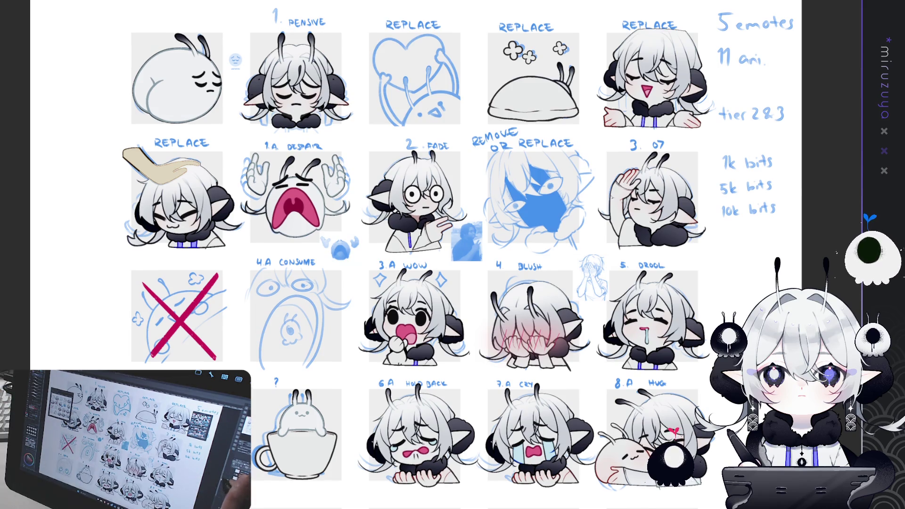
Scroll down and select the entire emote sheet to try a peach tint over the hair.
scroll(425, 255, "down", 2)
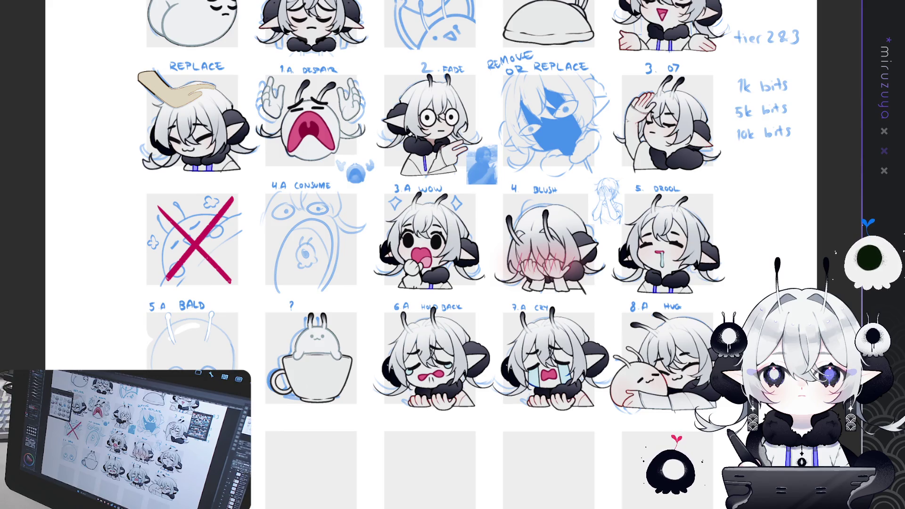
key("ctrl+a")
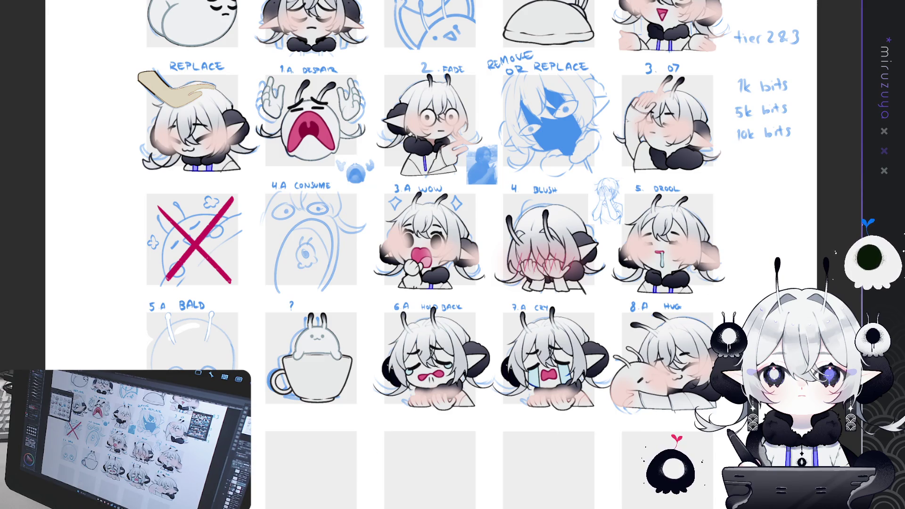
Undo the peach tint and fit the sheet, framing the teacup emote at bottom left.
key("ctrl+z")
key("ctrl+0")
scroll(632, 205, "up", 2)
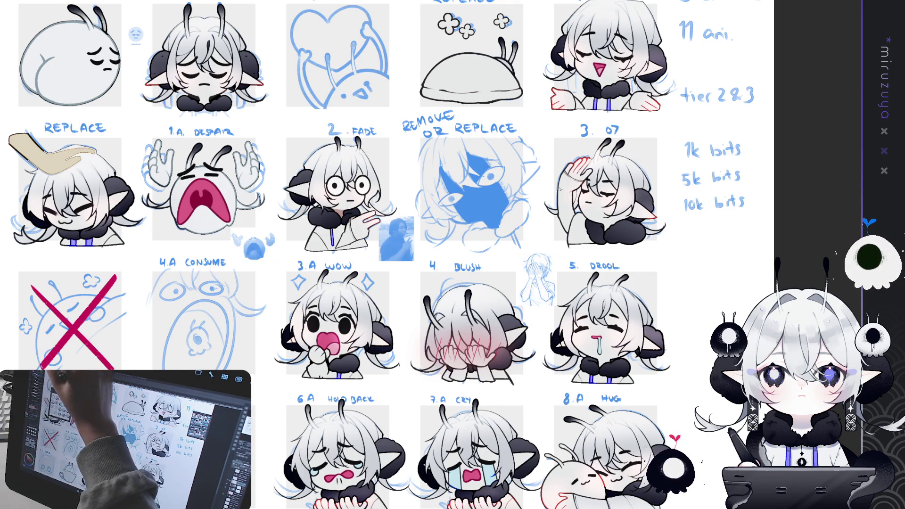
left_click_drag(6, 190, 99, 179)
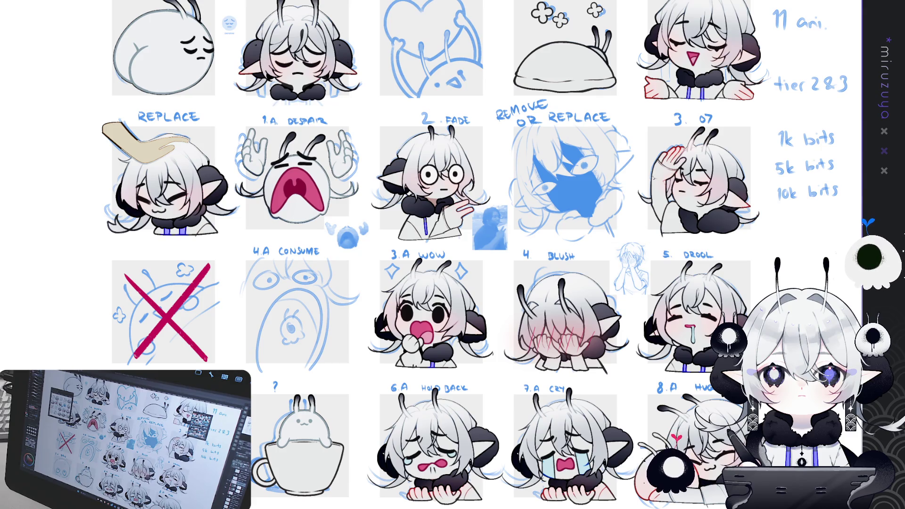
Compare the red-to-dark hair shading on and off, keep it, then zoom out.
key("ctrl+z")
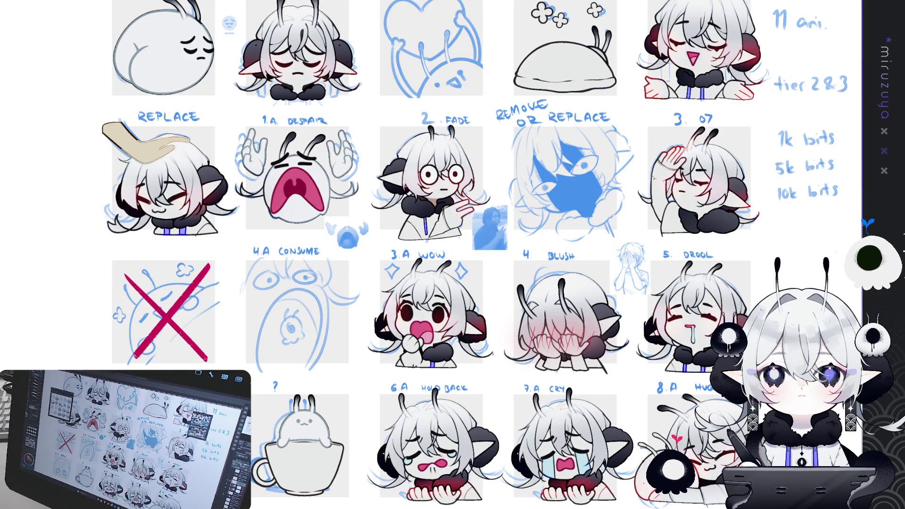
key("ctrl+z")
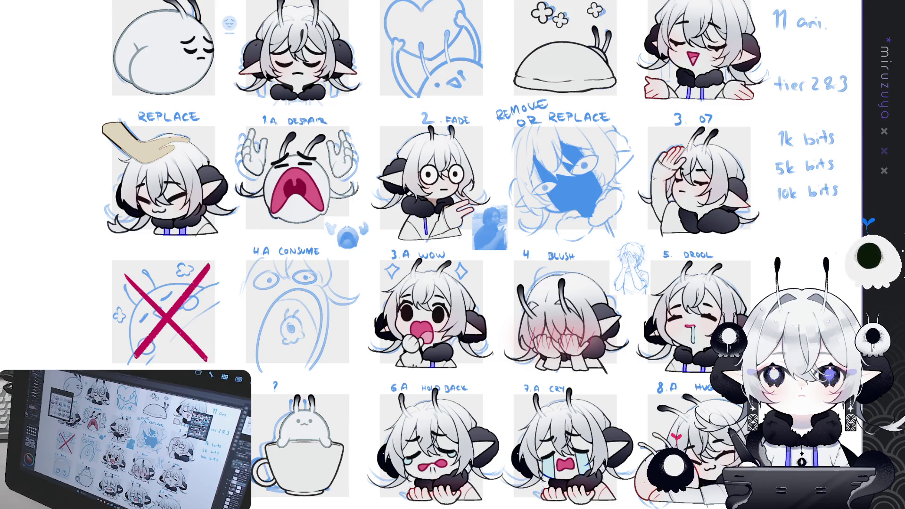
key("ctrl+z")
key("ctrl+z")
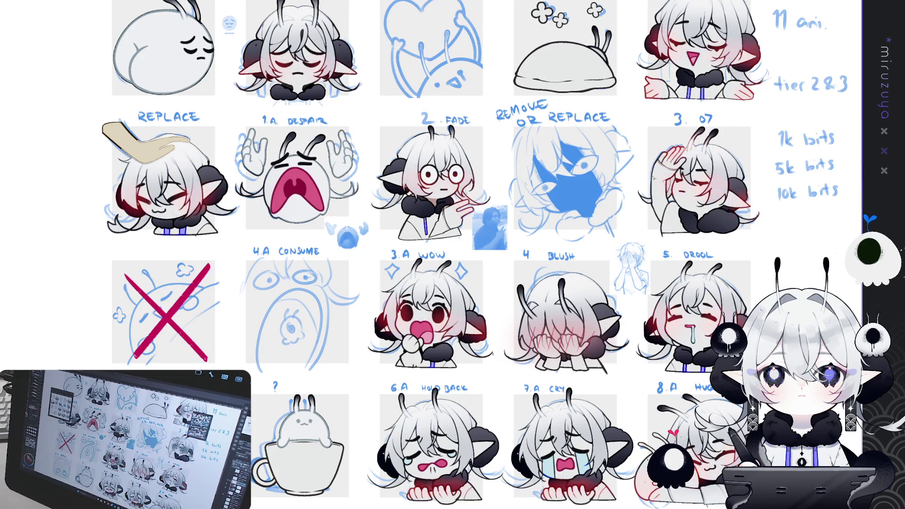
key("ctrl+z")
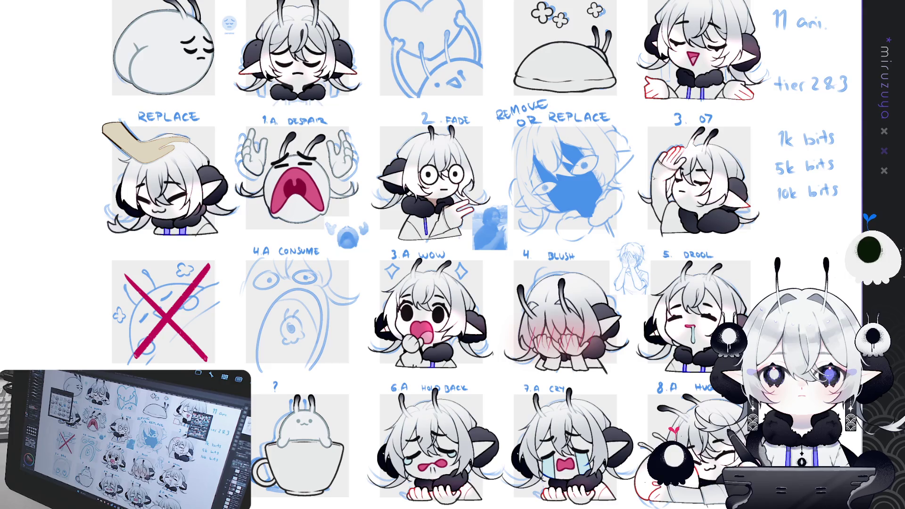
key("ctrl+y")
key("ctrl+z")
key("ctrl+y")
key("ctrl+minus")
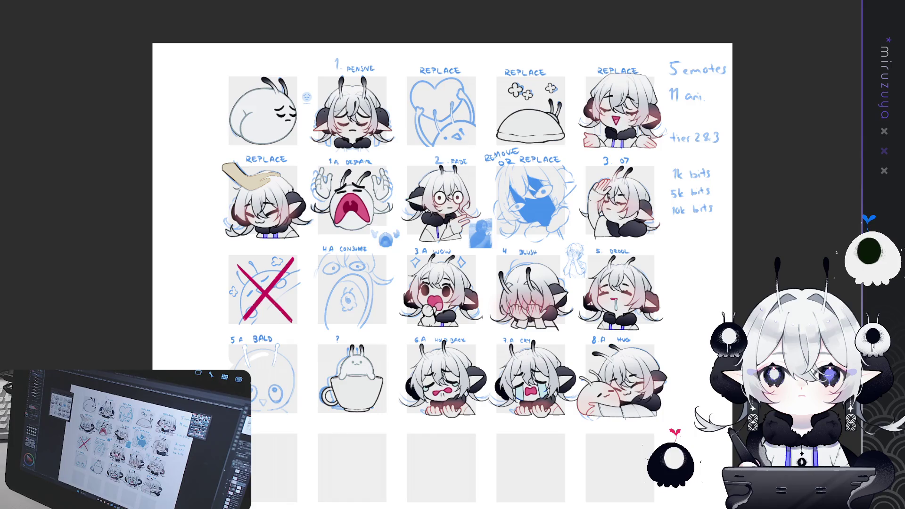
Toggle the hair shading back and forth with undo/redo to compare variants.
key("ctrl+z")
key("ctrl+y")
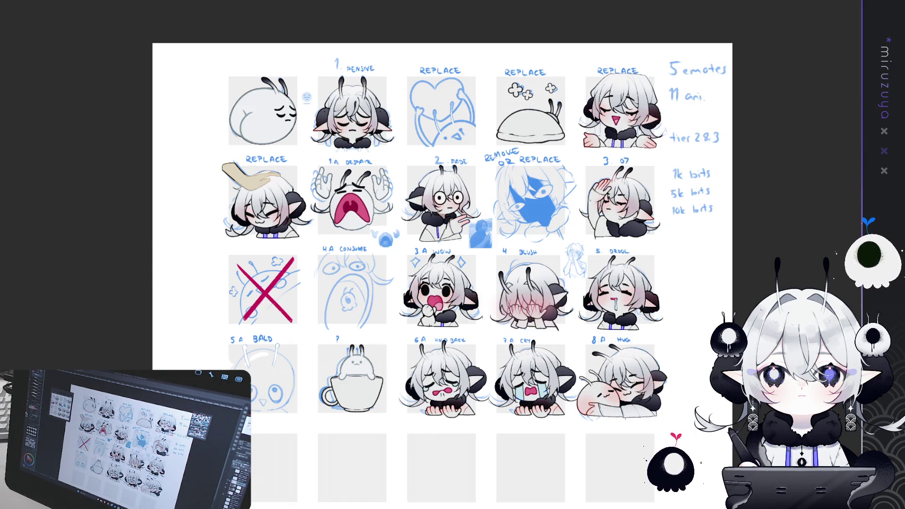
key("ctrl+z")
key("ctrl+y")
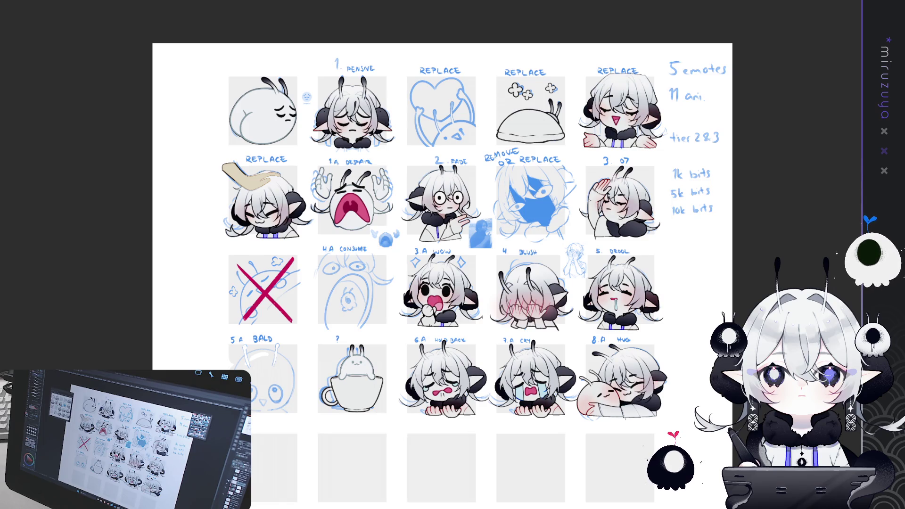
Zoom in close on the middle rows of the emote grid.
key("ctrl+plus")
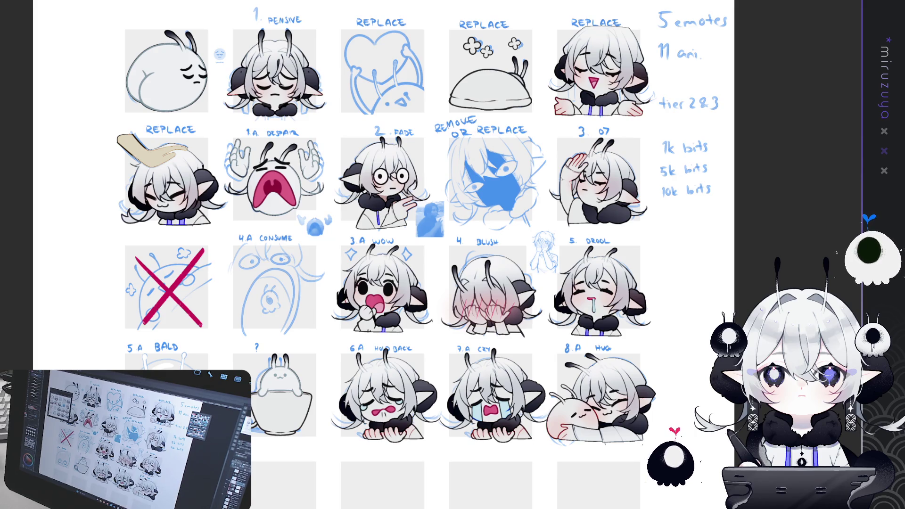
key("ctrl+minus")
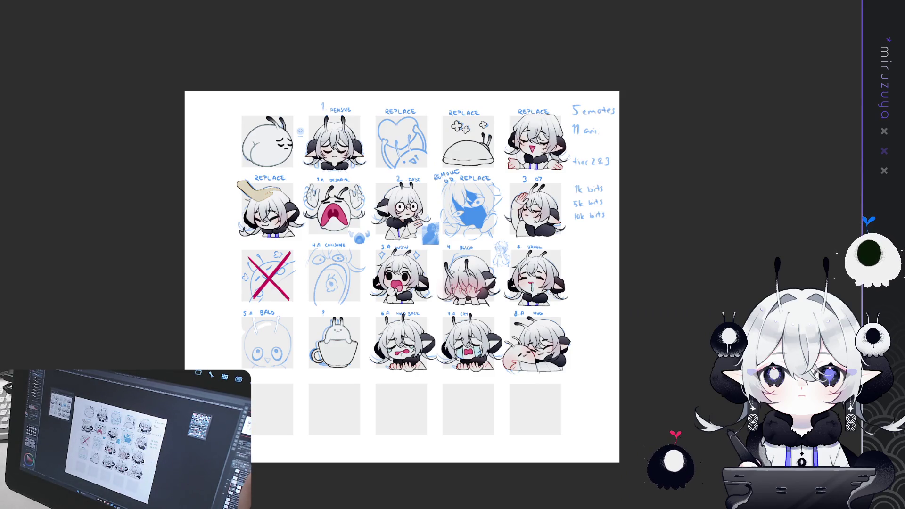
key("ctrl+plus")
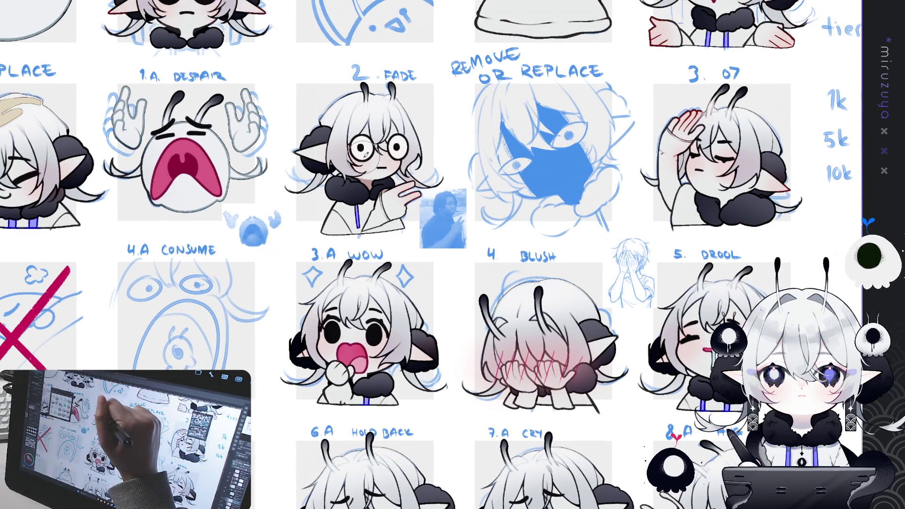
Repaint the FADE emote's glasses rims and mouth in red.
left_click_drag(365, 156, 427, 155)
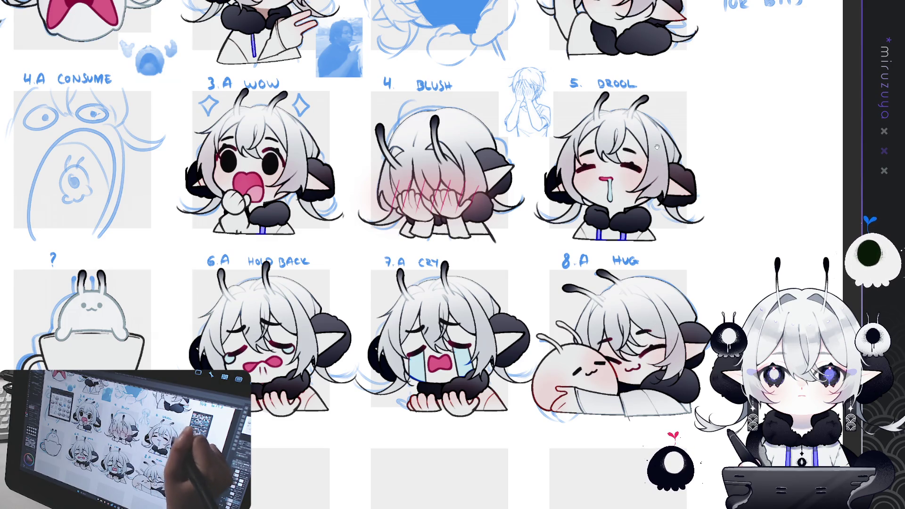
left_click_drag(618, 128, 566, 301)
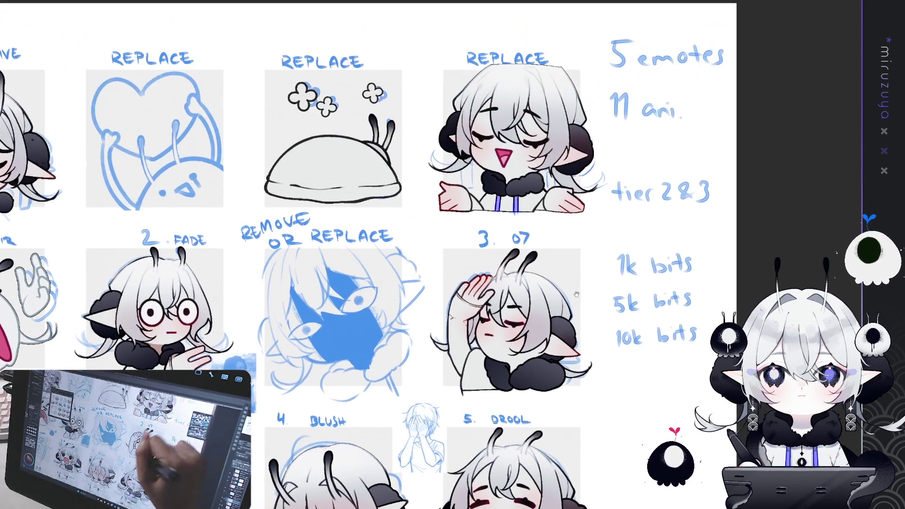
left_click_drag(577, 155, 527, 320)
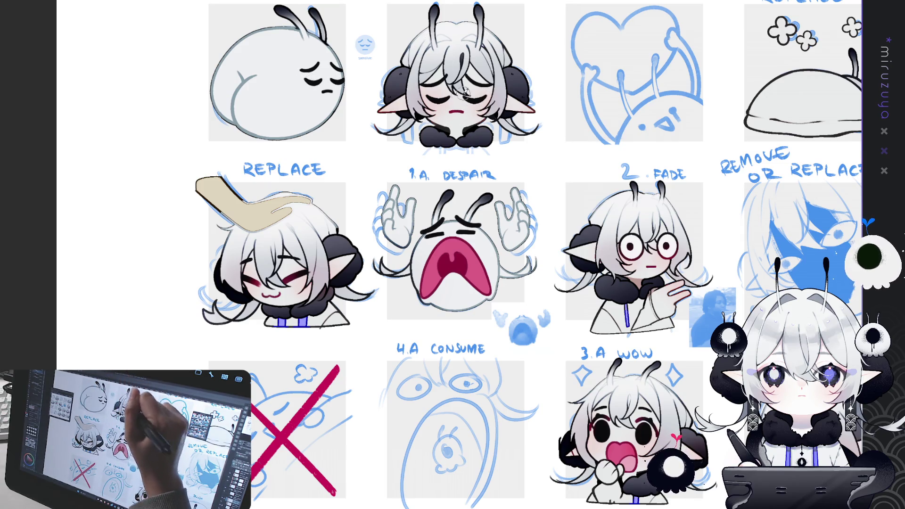
Add red eyelid lines to the pensive emote, then fit the whole sheet.
left_click_drag(427, 97, 486, 101)
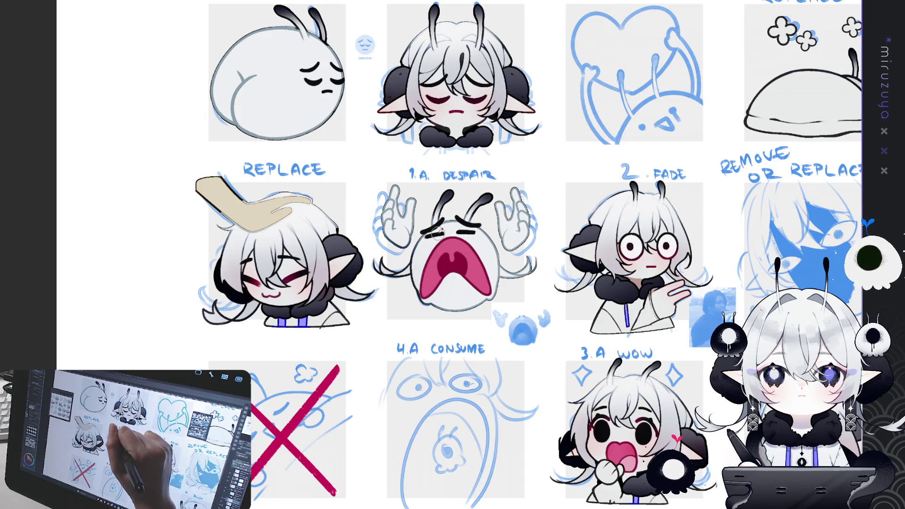
mouse_move(790, 476)
left_mouse_down()
mouse_move(724, 302)
mouse_move(582, 188)
left_mouse_up()
left_click_drag(835, 98, 712, 272)
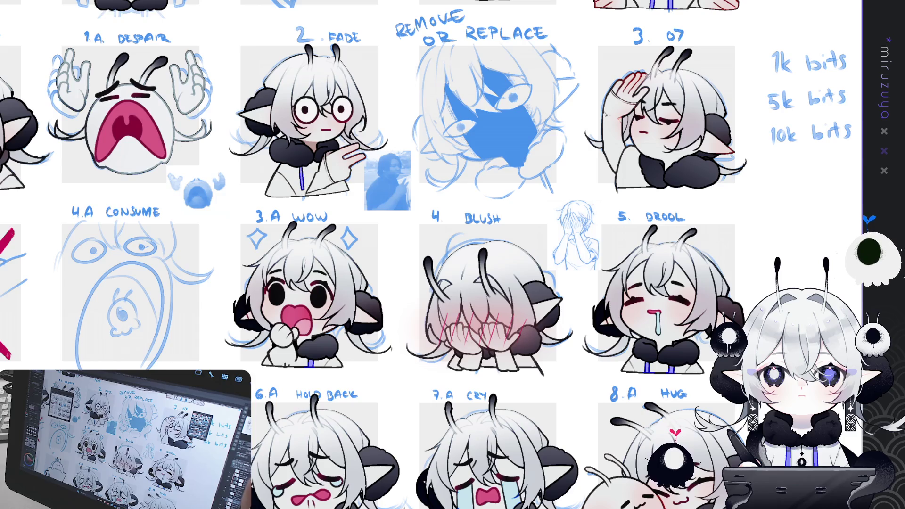
key("ctrl+minus")
key("ctrl+minus")
key("ctrl+minus")
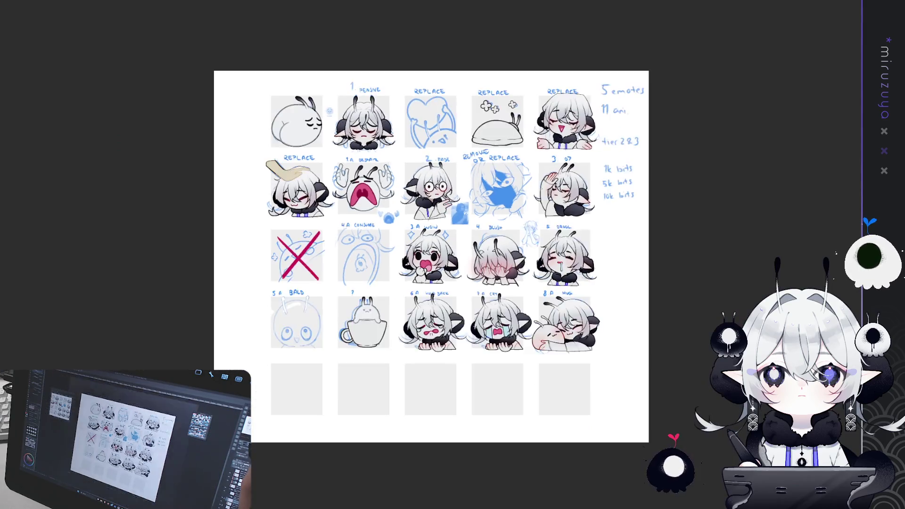
key("ctrl+plus")
key("ctrl+plus")
key("ctrl+plus")
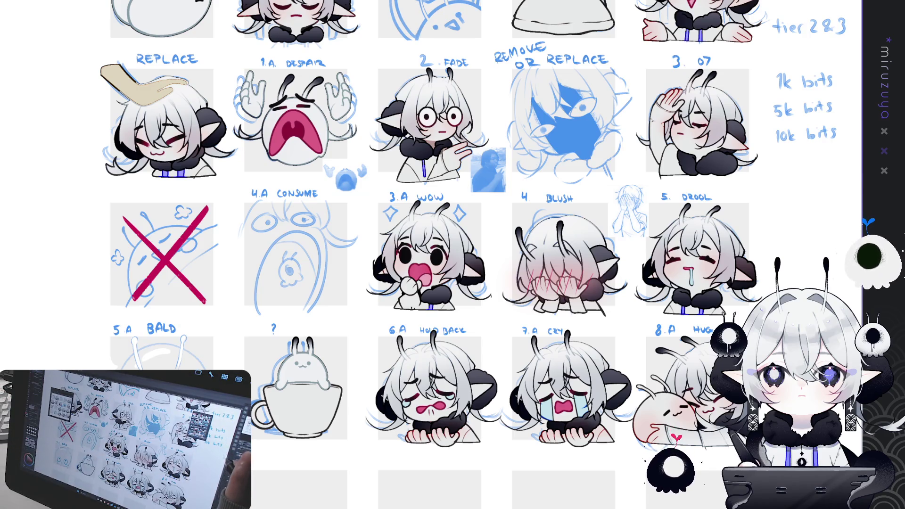
key("ctrl+0")
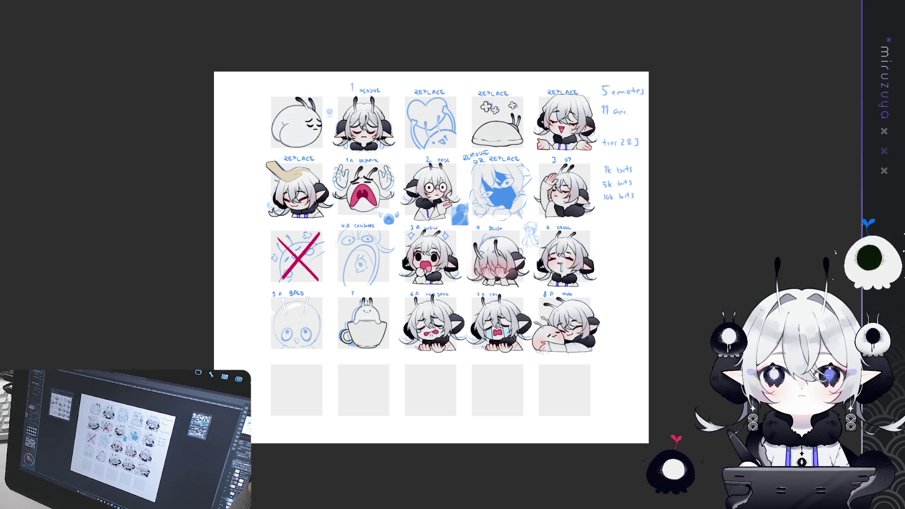
key("ctrl+plus")
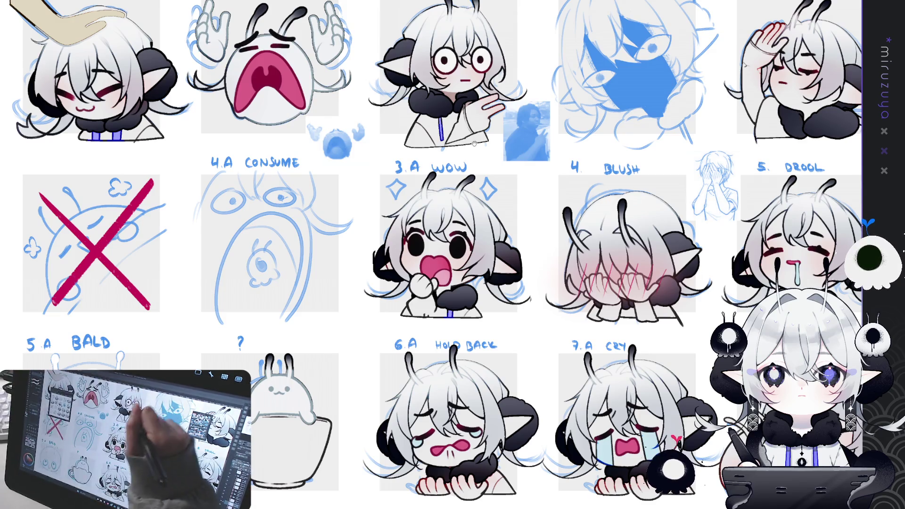
scroll(453, 254, "up", 2)
left_click_drag(364, 98, 469, 191)
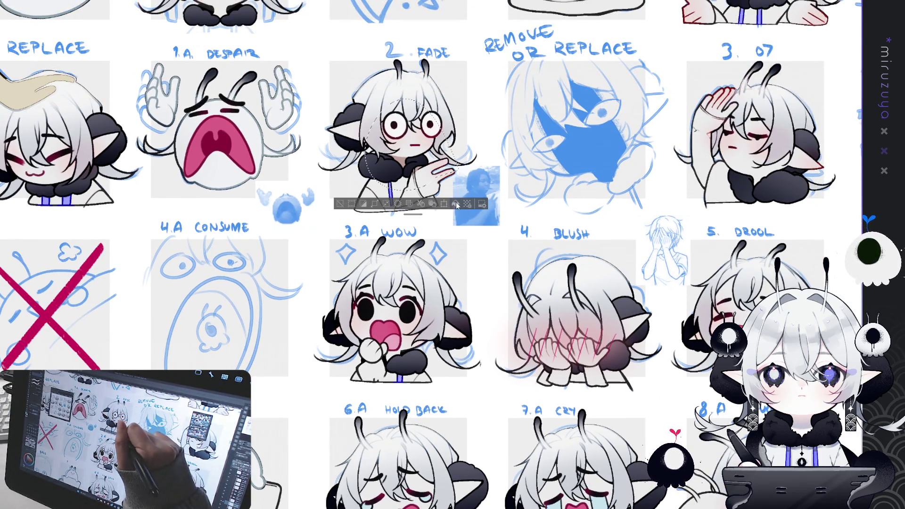
left_click(456, 204)
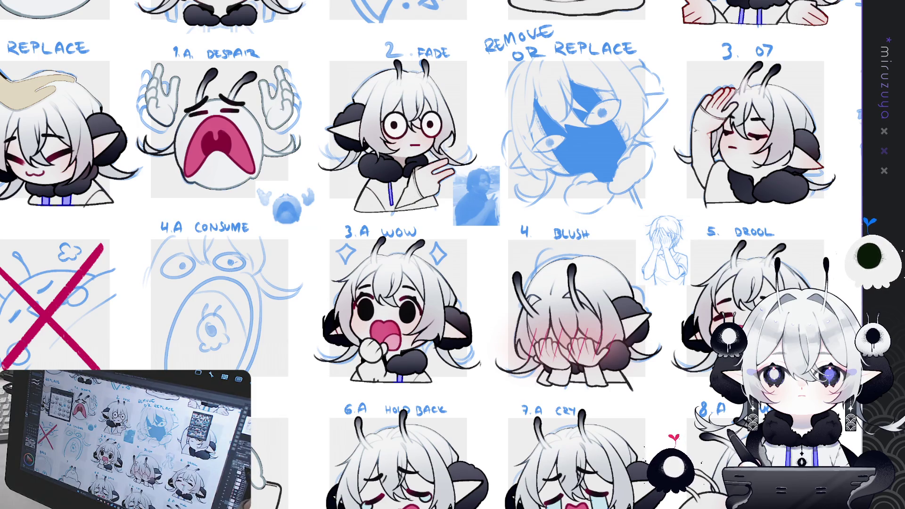
mouse_move(566, 255)
left_mouse_down()
mouse_move(547, 325)
mouse_move(495, 377)
mouse_move(424, 396)
left_mouse_up()
mouse_move(452, 254)
left_mouse_down()
mouse_move(481, 162)
mouse_move(509, 184)
left_mouse_up()
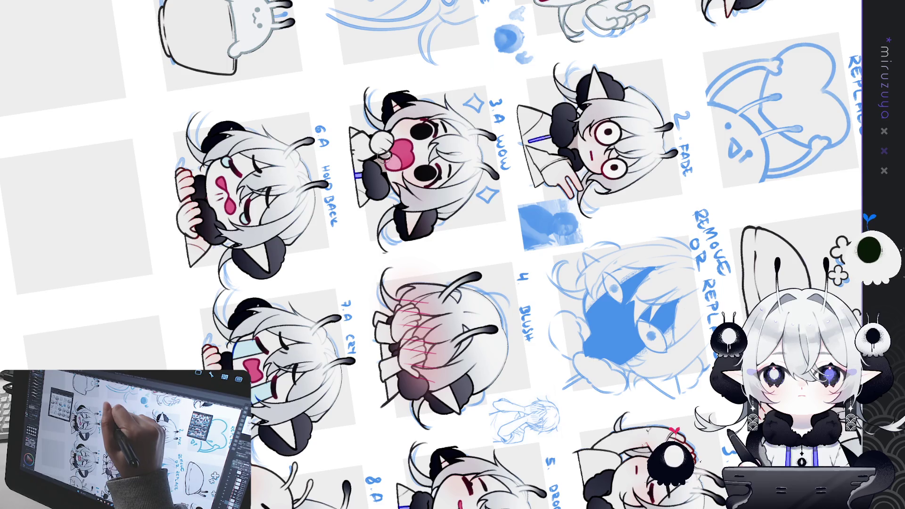
key("ctrl+@")
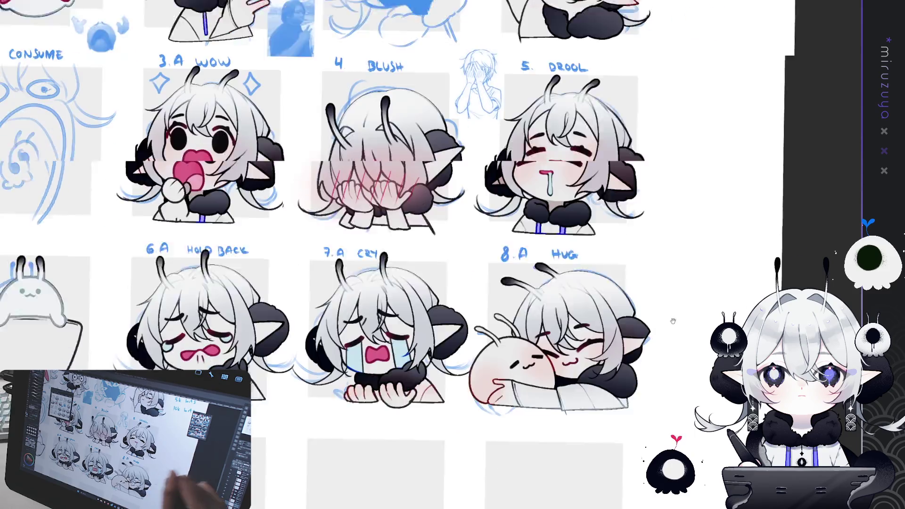
left_click_drag(672, 321, 755, 249)
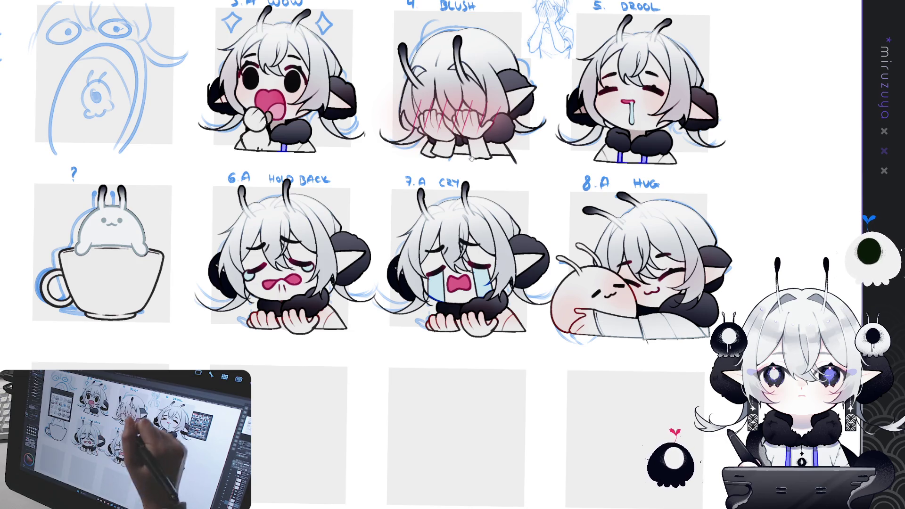
left_click_drag(474, 152, 640, 158)
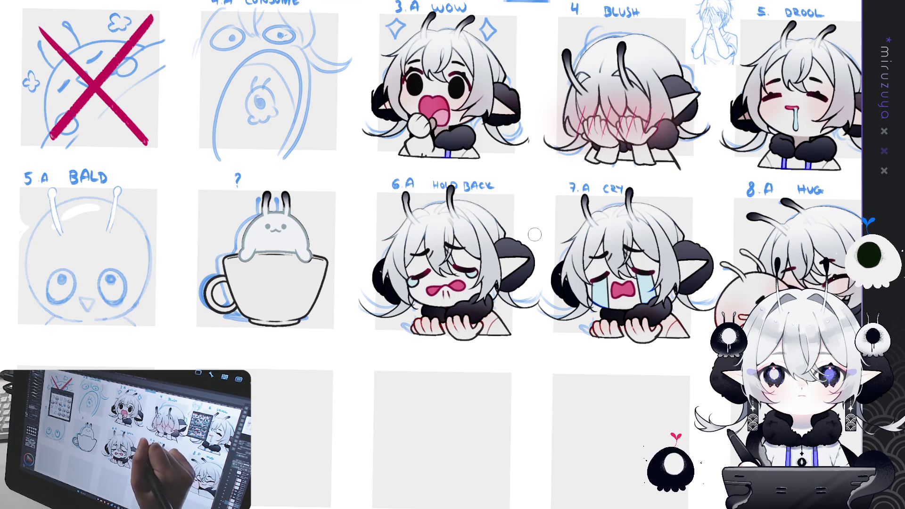
mouse_move(498, 291)
left_mouse_down()
mouse_move(514, 471)
mouse_move(450, 268)
mouse_move(521, 226)
mouse_move(521, 214)
mouse_move(527, 255)
mouse_move(528, 202)
left_mouse_up()
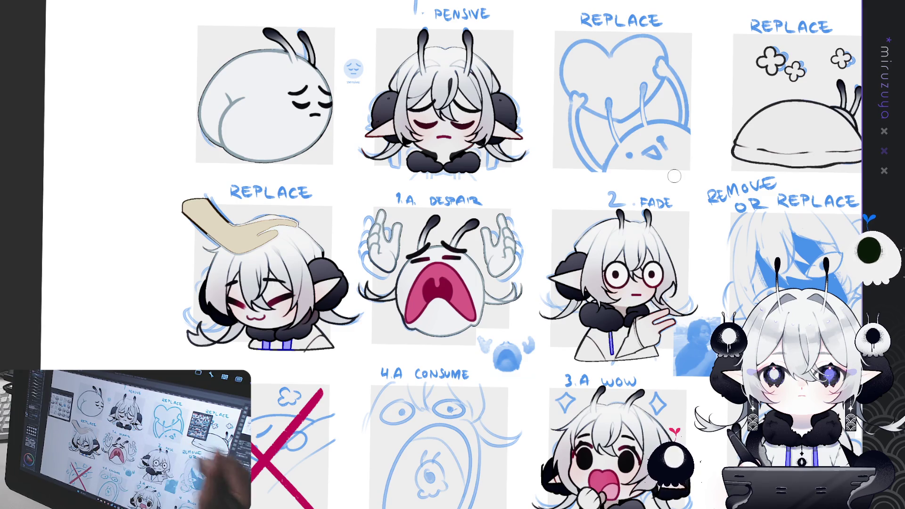
mouse_move(453, 203)
left_mouse_down()
mouse_move(486, 205)
mouse_move(590, 330)
left_mouse_up()
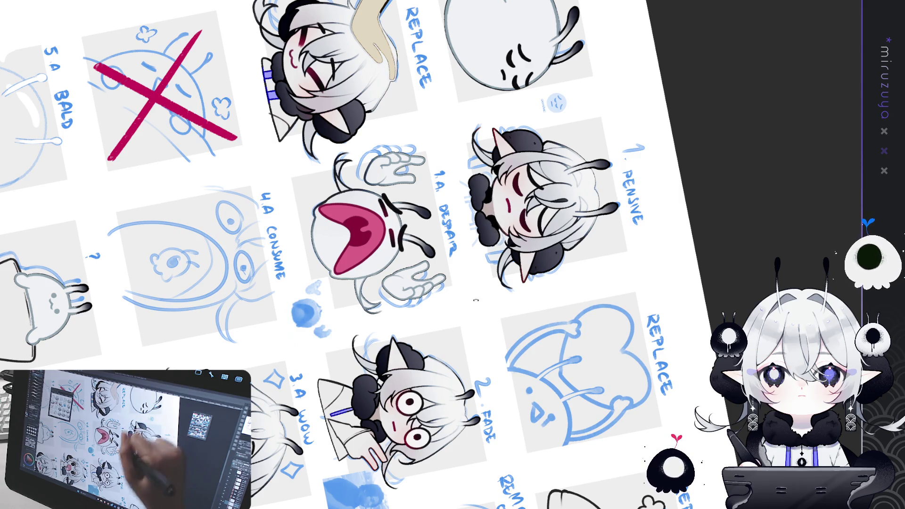
key("ctrl+@")
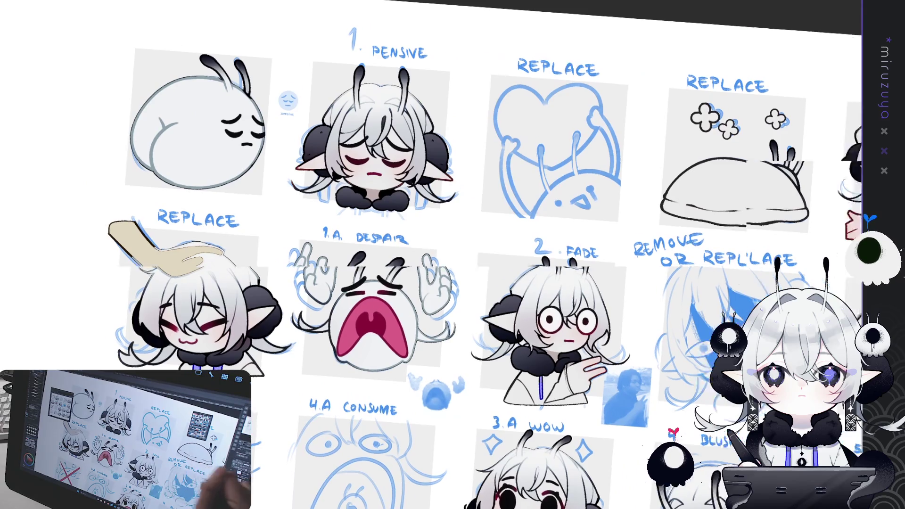
mouse_move(424, 283)
left_mouse_down()
mouse_move(358, 245)
mouse_move(401, 306)
mouse_move(440, 314)
left_mouse_up()
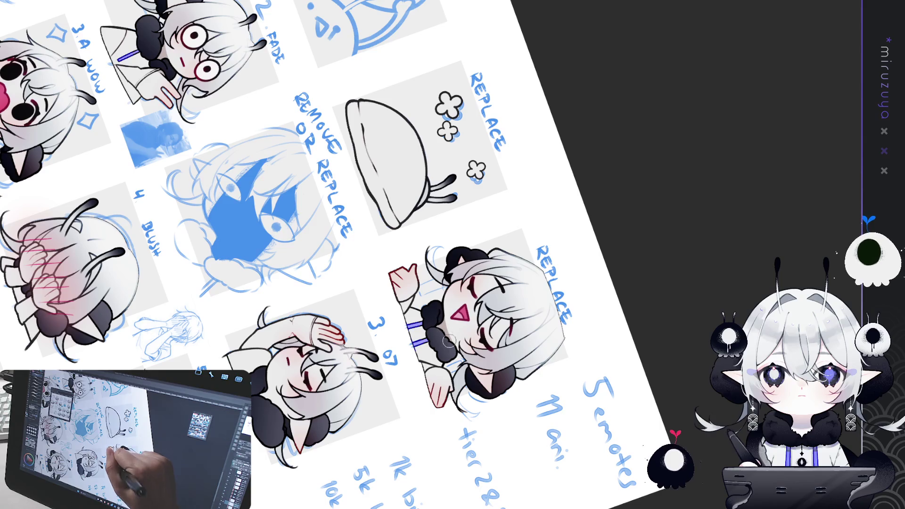
left_click_drag(447, 338, 657, 284)
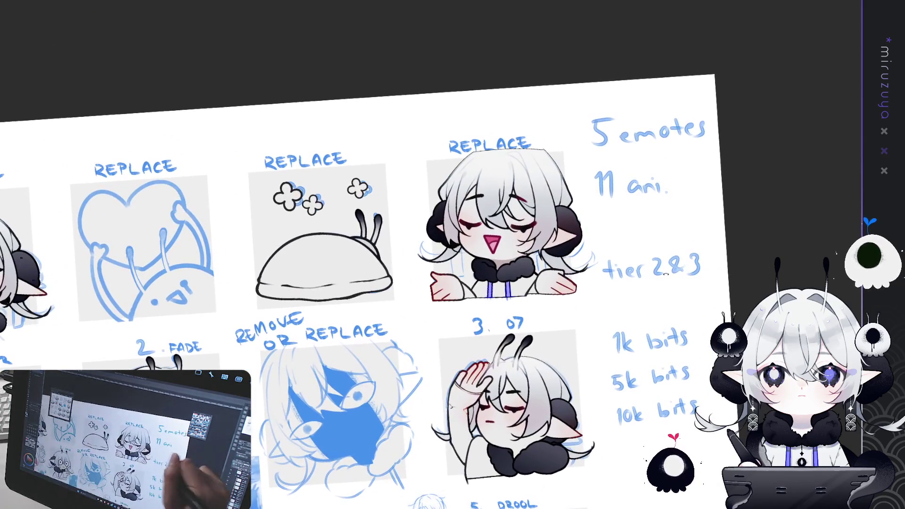
key("ctrl+alt+0")
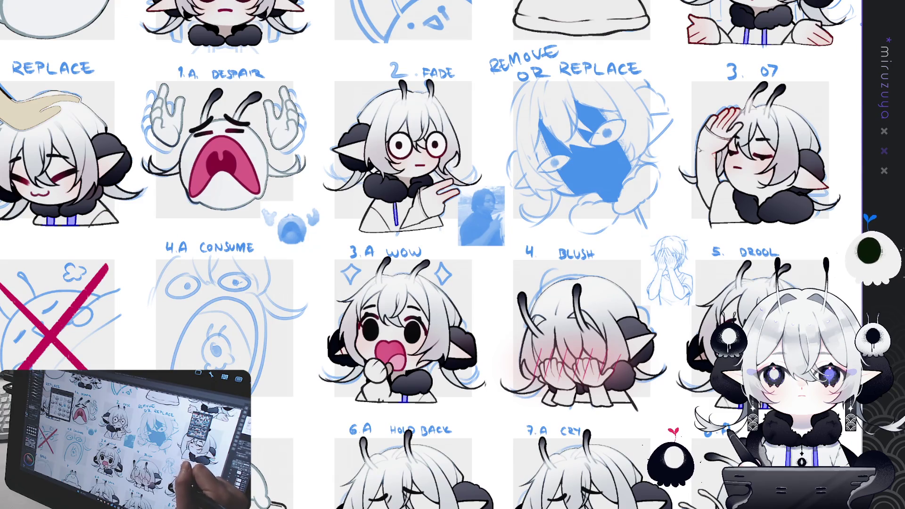
scroll(720, 236, "down", 3)
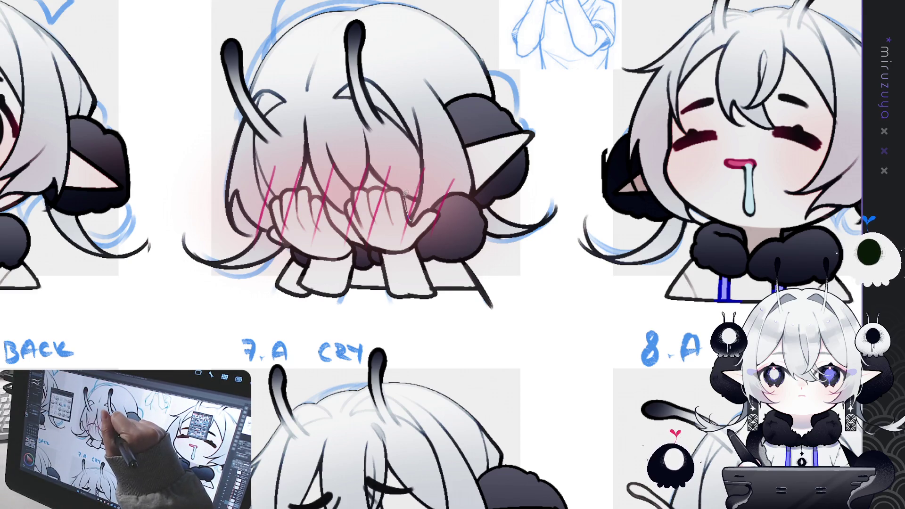
mouse_move(396, 186)
left_mouse_down()
mouse_move(429, 189)
mouse_move(348, 208)
left_mouse_up()
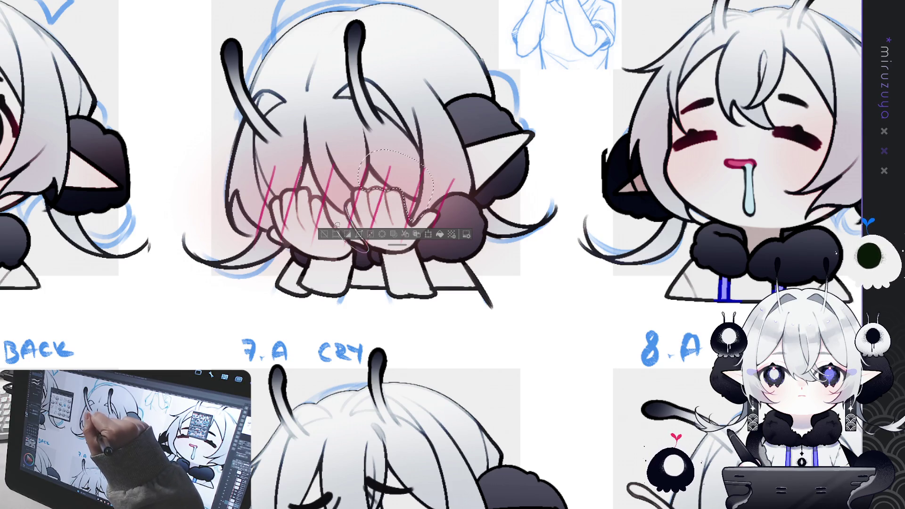
mouse_move(314, 208)
left_mouse_down()
mouse_move(297, 174)
mouse_move(341, 184)
mouse_move(363, 246)
left_mouse_up()
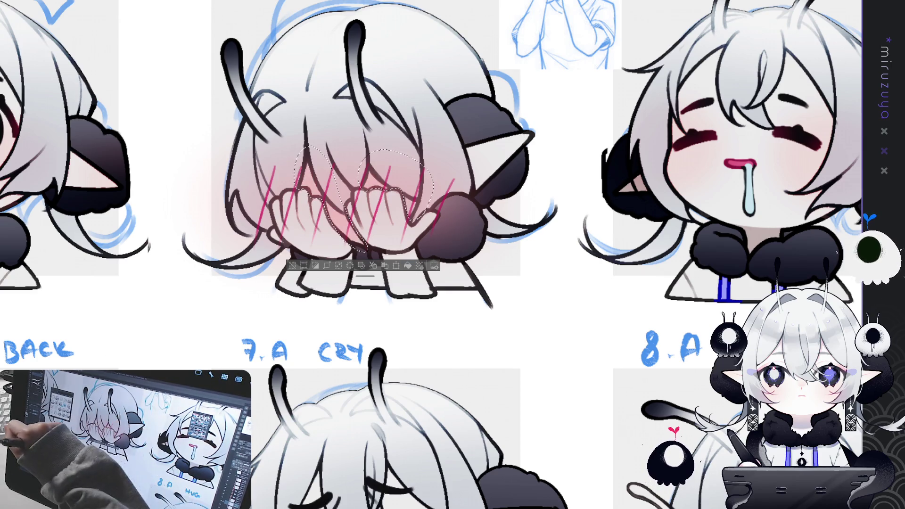
mouse_move(424, 189)
left_mouse_down()
mouse_move(646, 160)
mouse_move(672, 224)
left_mouse_up()
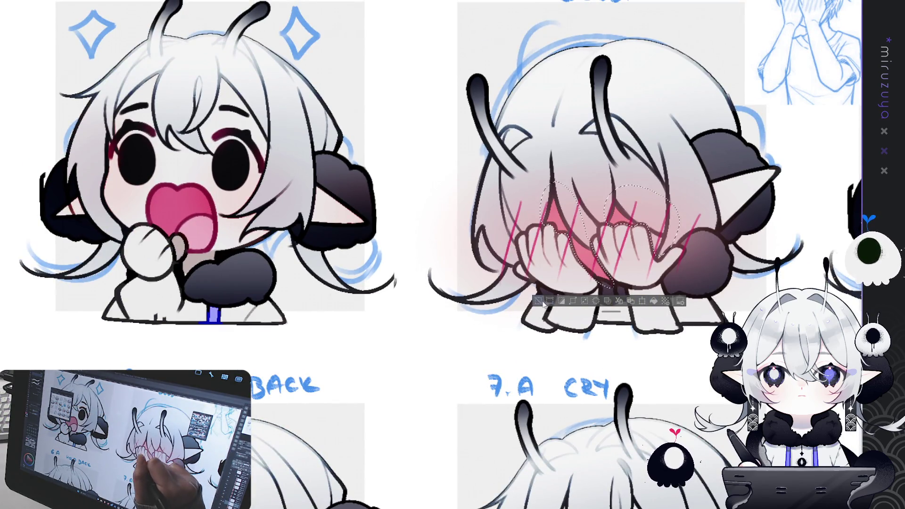
key("ctrl+0")
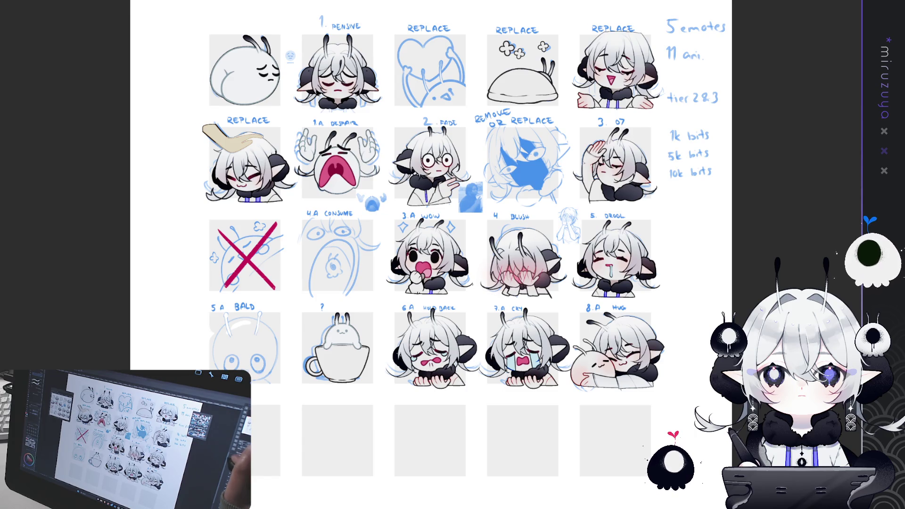
scroll(431, 254, "up", 1)
scroll(431, 254, "down", 2)
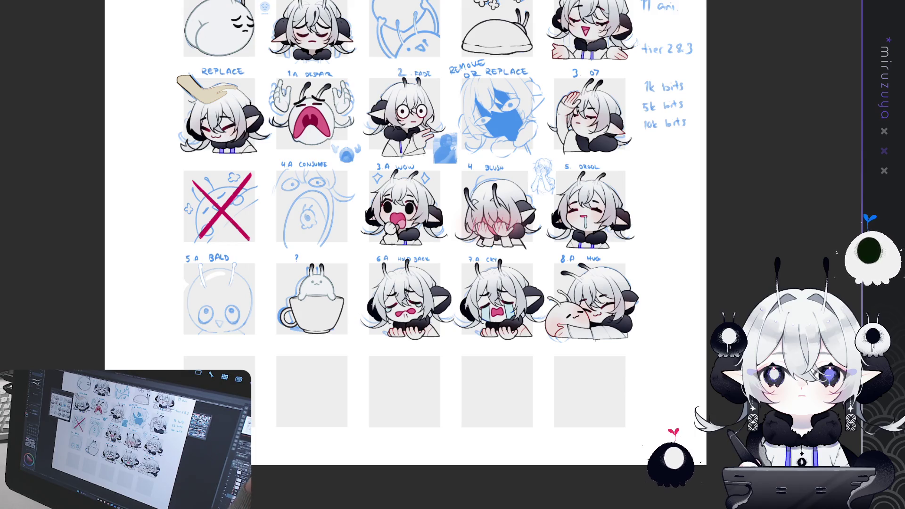
scroll(431, 257, "up", 5)
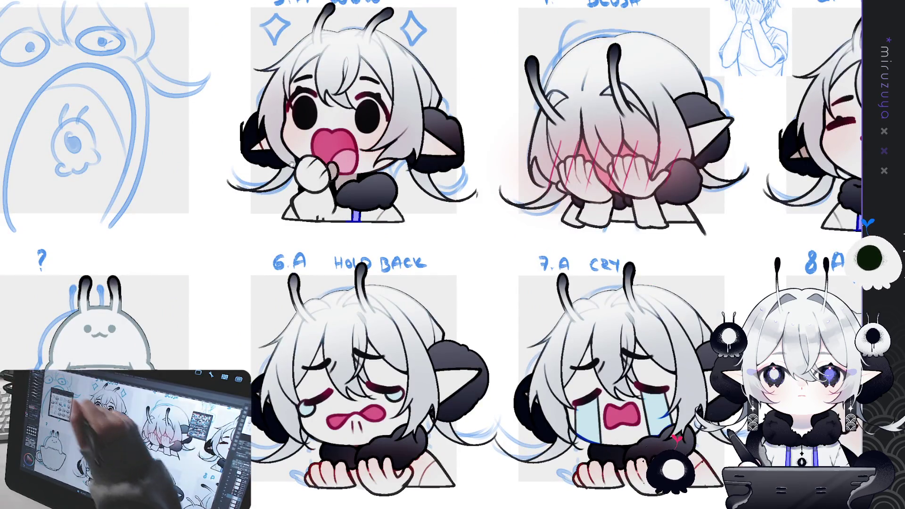
left_click_drag(432, 257, 505, 298)
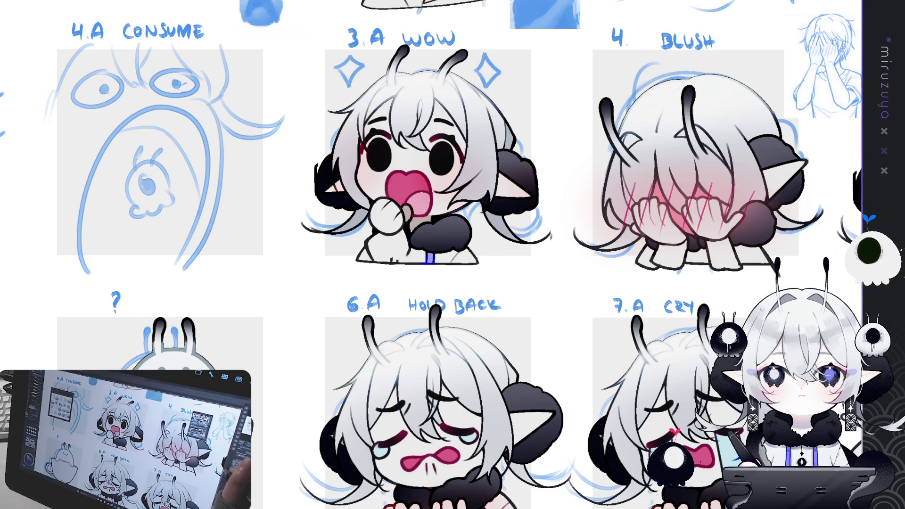
left_click_drag(497, 240, 469, 326)
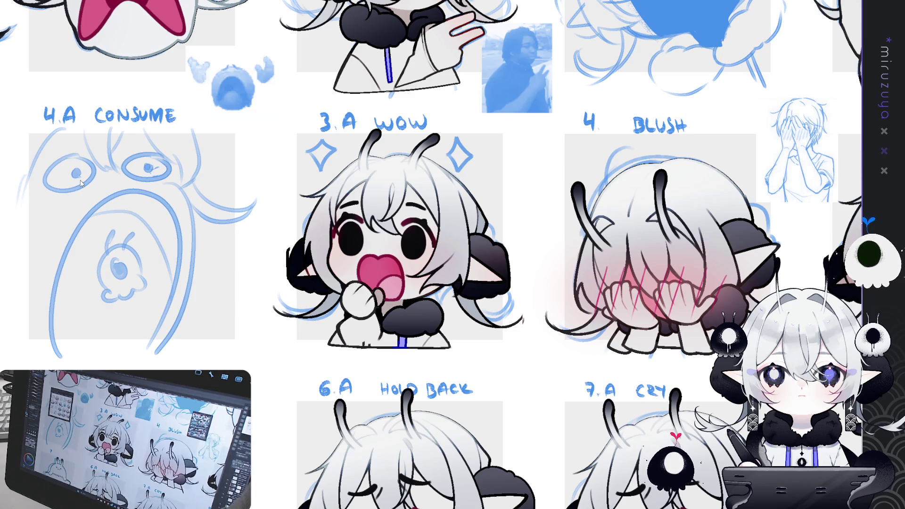
scroll(453, 255, "up", 2)
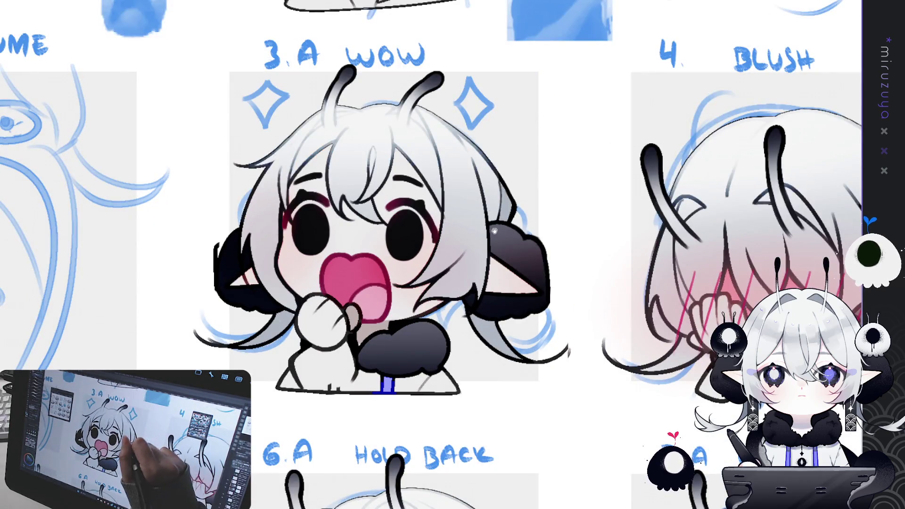
scroll(453, 254, "up", 1)
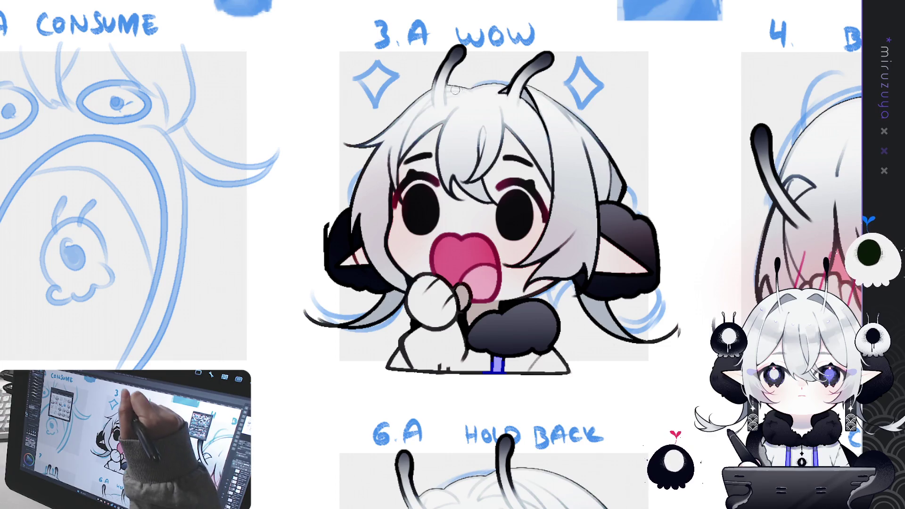
left_click_drag(447, 93, 432, 257)
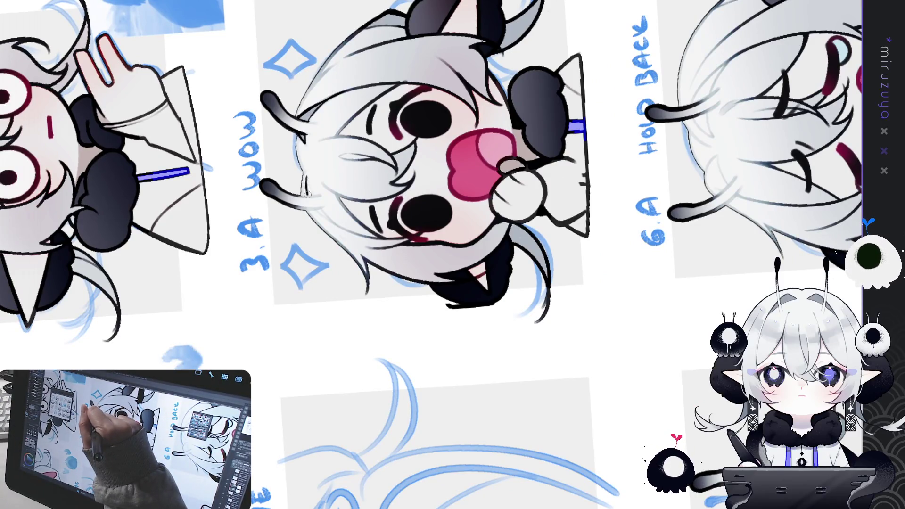
left_click_drag(351, 113, 363, 139)
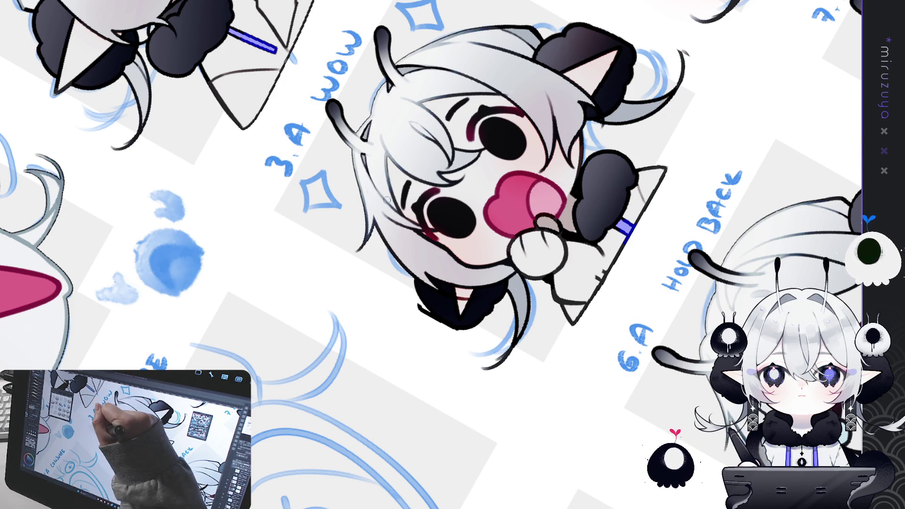
scroll(433, 152, "up", 1)
key("ctrl+at")
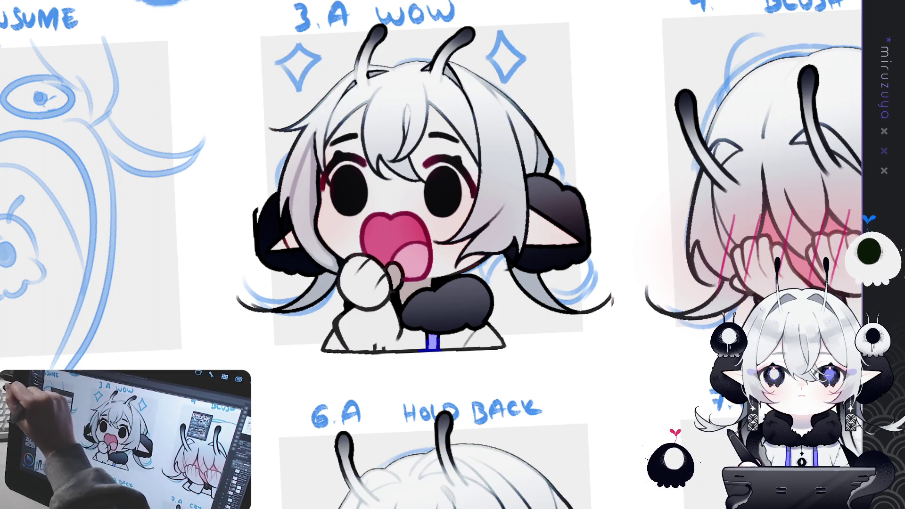
Shade the Wow character's left hair grey, then pan past 4 BLUSH to center DROOL.
left_click_drag(302, 156, 310, 200)
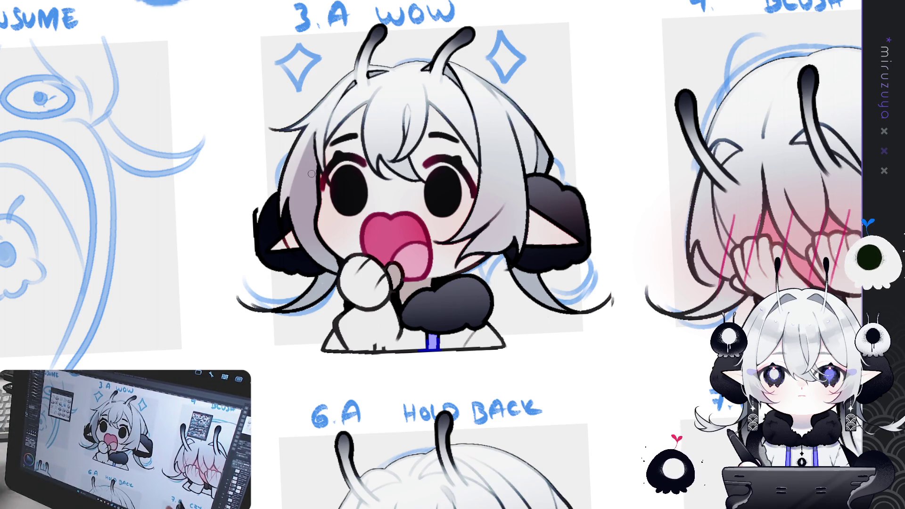
left_click_drag(613, 189, 283, 207)
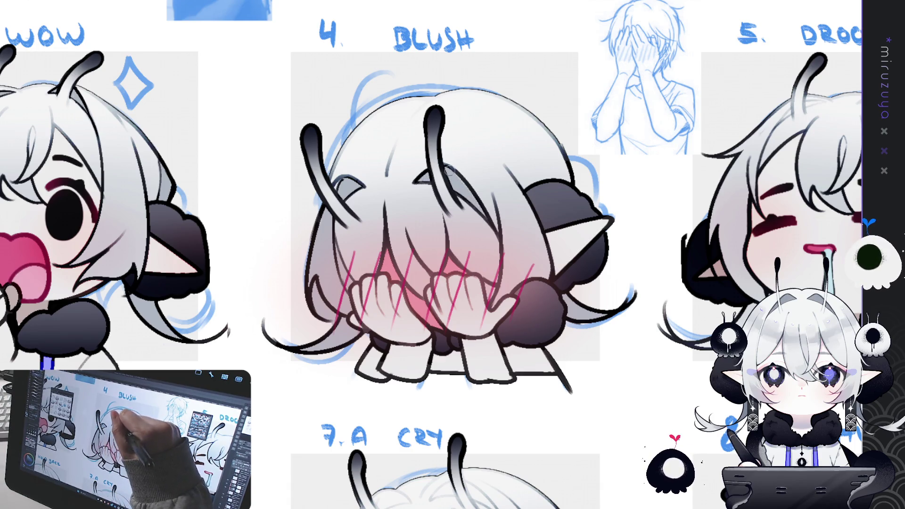
left_click_drag(514, 159, 504, 193)
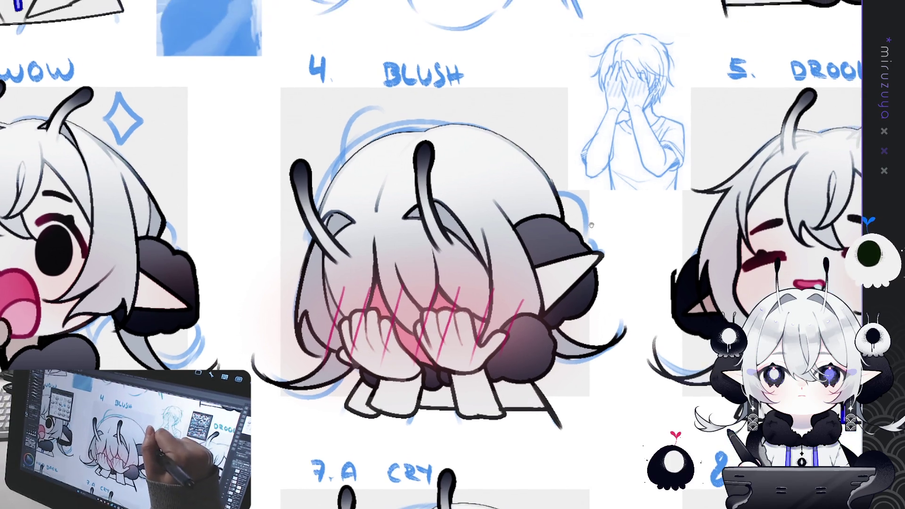
left_click_drag(704, 362, 371, 417)
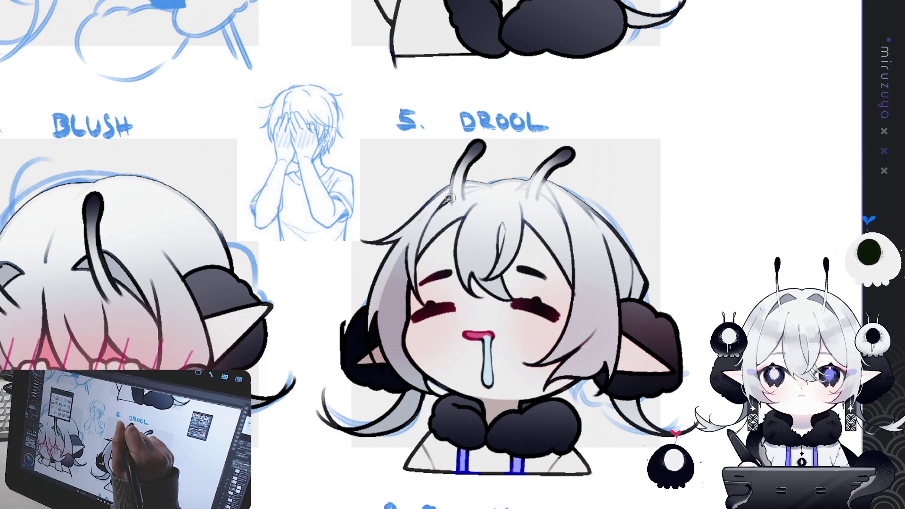
Rotate the view and add dark hair strokes atop DROOL's head and above its sheep ear.
left_click_drag(450, 199, 375, 231)
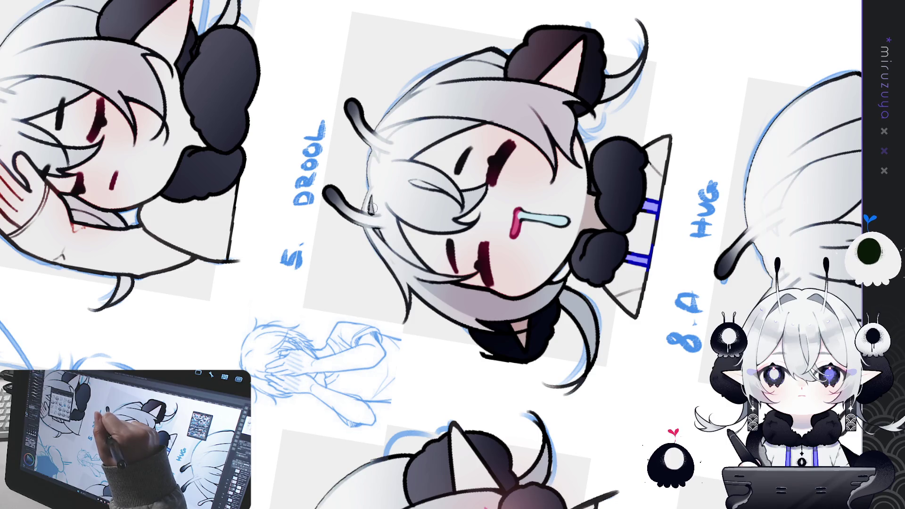
key("asciicircum")
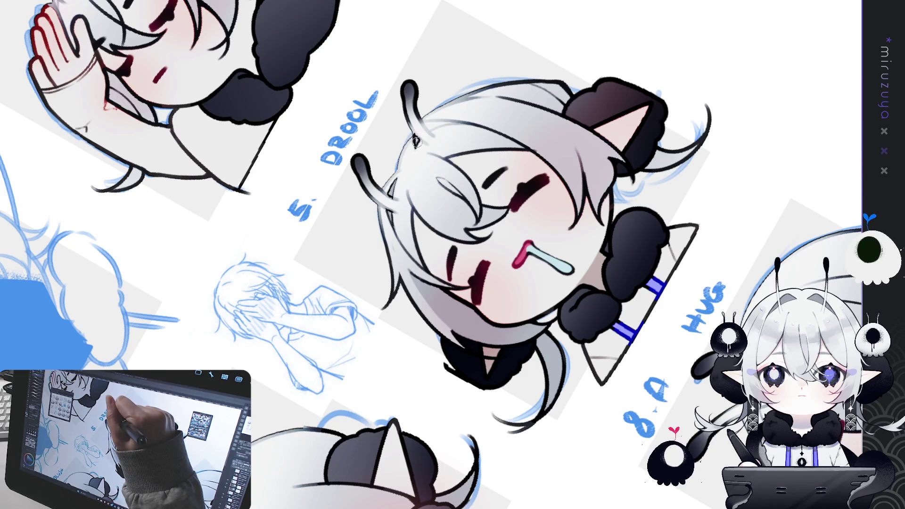
key("asciicircum")
key("asciicircum")
key("asciicircum")
key("asciicircum")
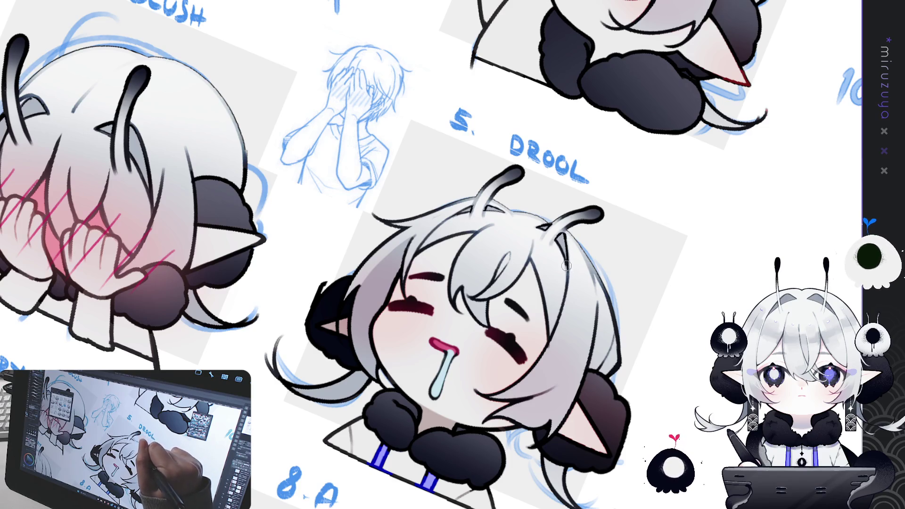
left_click_drag(496, 276, 508, 255)
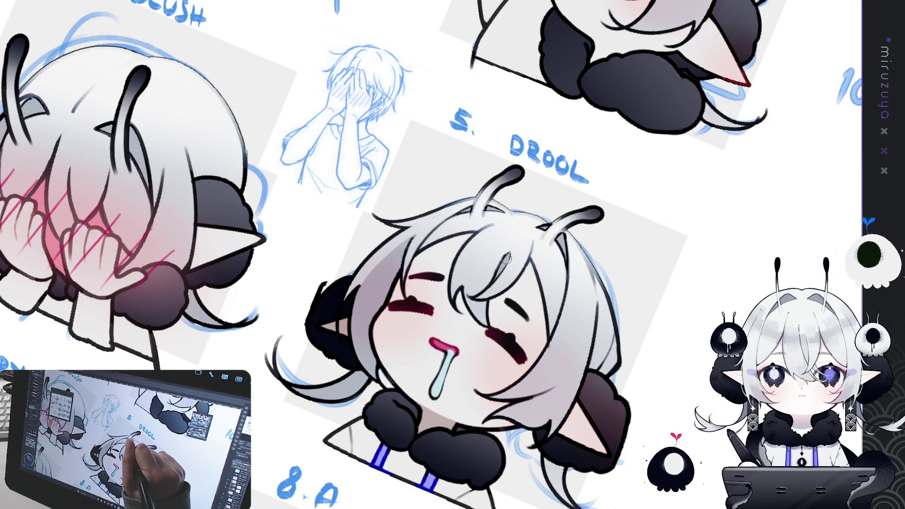
key("minus")
mouse_move(619, 341)
left_mouse_down()
mouse_move(627, 314)
mouse_move(631, 335)
left_mouse_up()
key("ctrl+at")
scroll(453, 254, "up", 2)
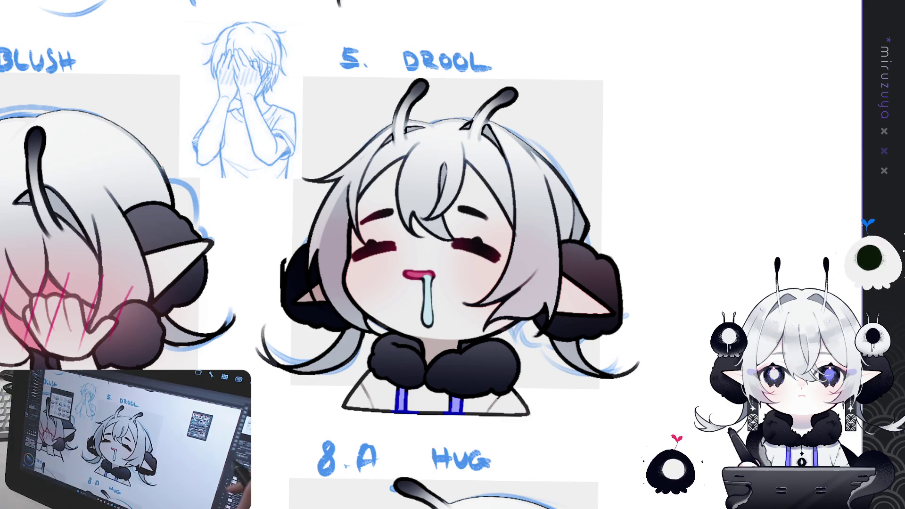
Pan to the 8.A HUG emote and draw a dark line down from the antenna base.
scroll(448, 236, "up", 1)
left_click_drag(605, 338, 620, 318)
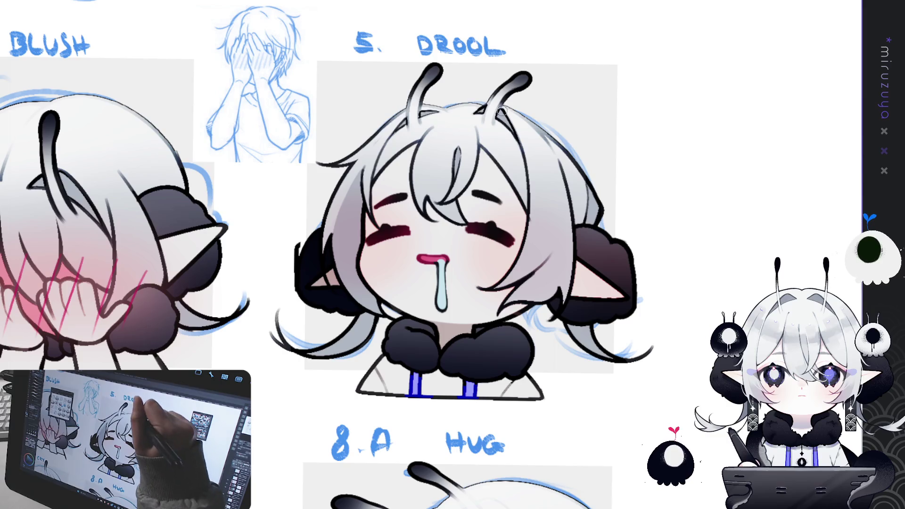
left_click_drag(471, 424, 469, 291)
mouse_move(467, 407)
left_mouse_down()
mouse_move(453, 228)
mouse_move(427, 215)
mouse_move(399, 250)
left_mouse_up()
mouse_move(416, 219)
left_mouse_down()
mouse_move(401, 253)
mouse_move(496, 274)
left_mouse_up()
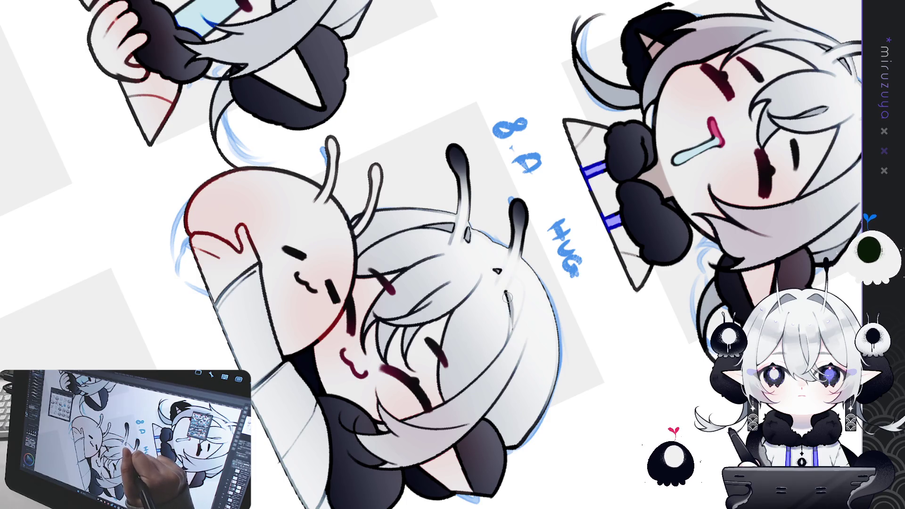
Shade the HUG character's left hair edge and the area beside the face in grey.
mouse_move(508, 291)
left_mouse_down()
mouse_move(515, 280)
mouse_move(516, 320)
mouse_move(512, 307)
left_mouse_up()
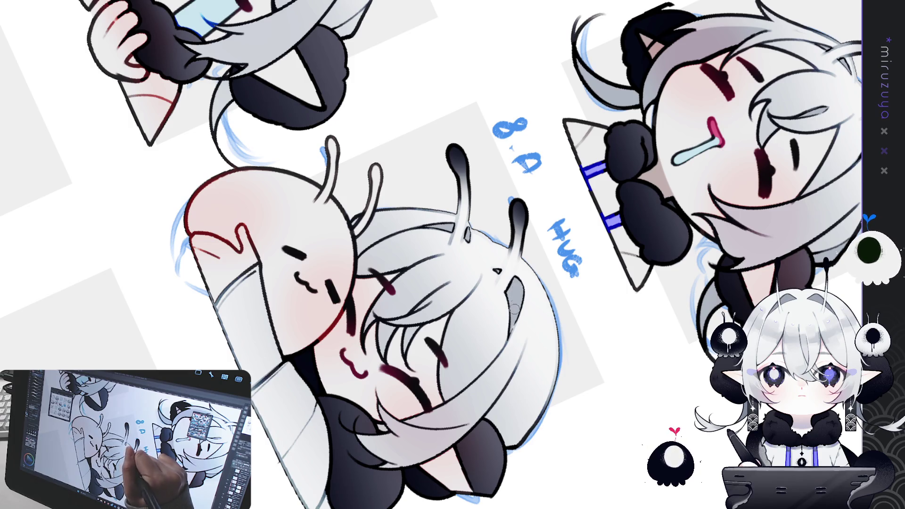
mouse_move(519, 311)
left_mouse_down()
mouse_move(616, 376)
mouse_move(481, 315)
left_mouse_up()
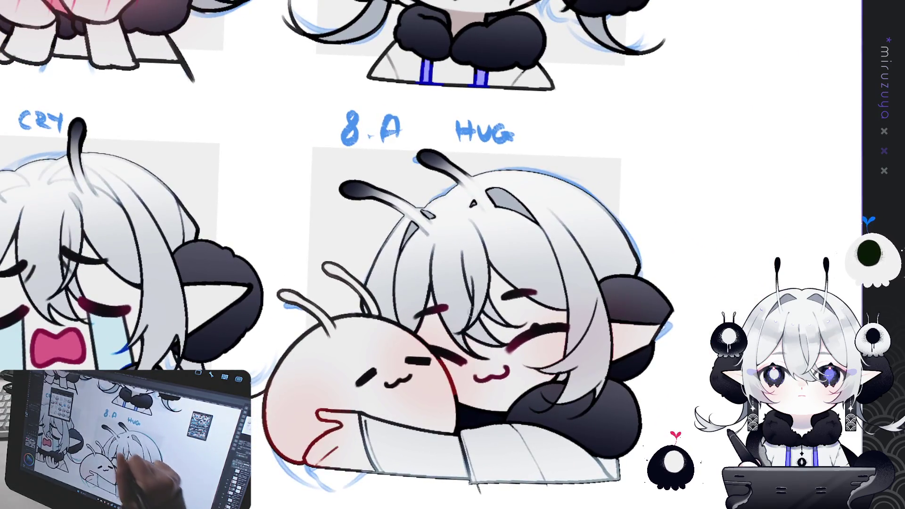
left_click_drag(379, 252, 397, 327)
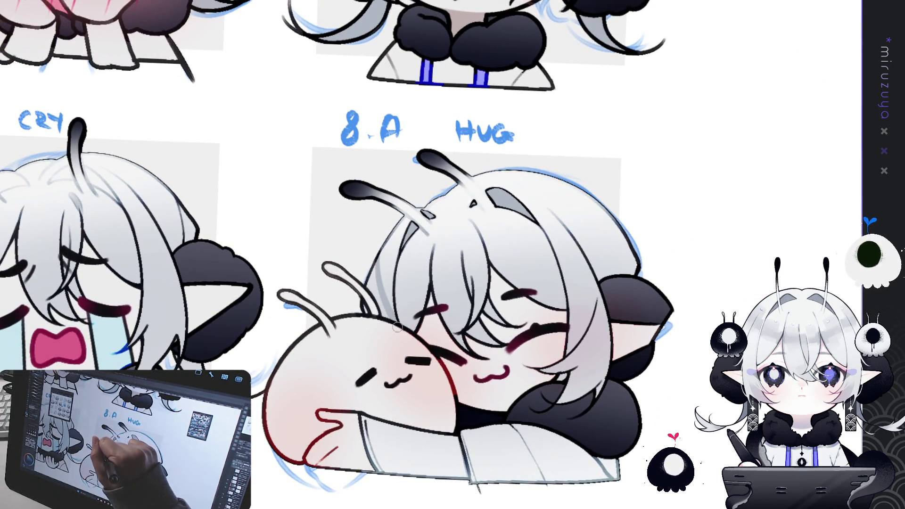
left_click_drag(374, 282, 386, 330)
left_click_drag(363, 290, 363, 316)
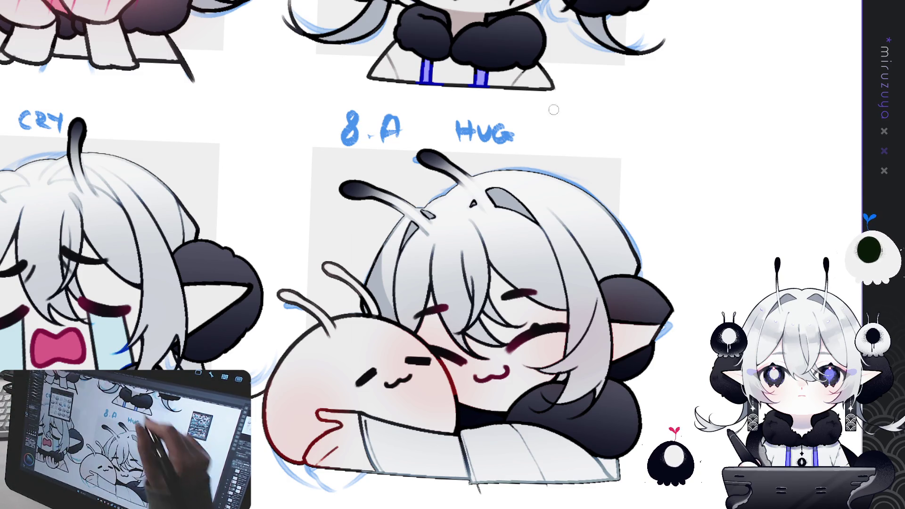
Darken the hair outline, shade the right hair edge grey, and add a short dark strand.
left_click_drag(610, 214, 613, 228)
mouse_move(618, 257)
left_mouse_down()
mouse_move(631, 281)
mouse_move(641, 245)
left_mouse_up()
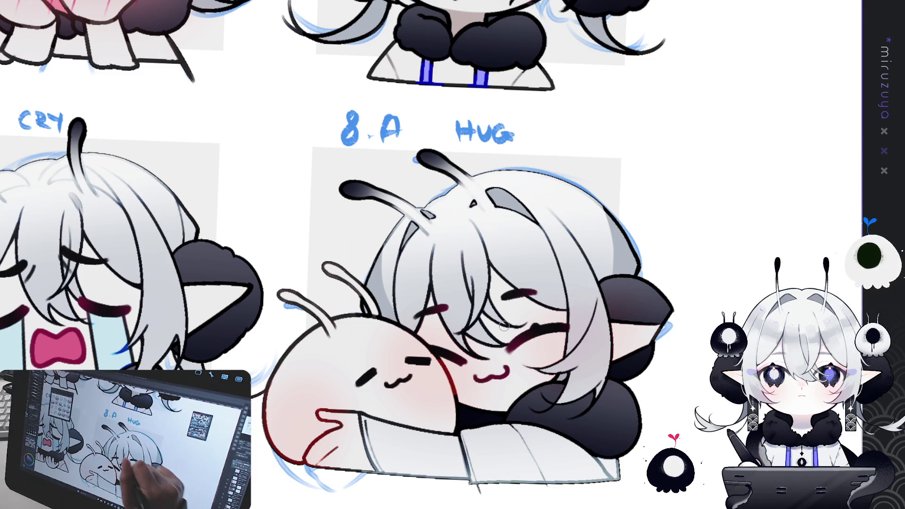
mouse_move(464, 259)
left_mouse_down()
mouse_move(469, 280)
mouse_move(437, 347)
left_mouse_up()
scroll(438, 348, "left", 5)
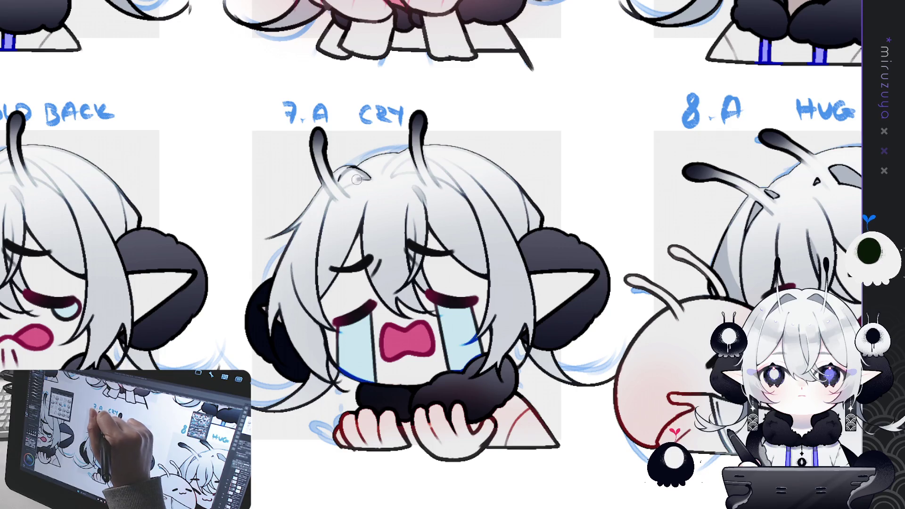
Shade the 7.A CRY character's head light grey, darken its left hair edge, and reset rotation.
mouse_move(344, 184)
left_mouse_down()
mouse_move(348, 174)
mouse_move(362, 175)
mouse_move(344, 186)
mouse_move(371, 177)
left_mouse_up()
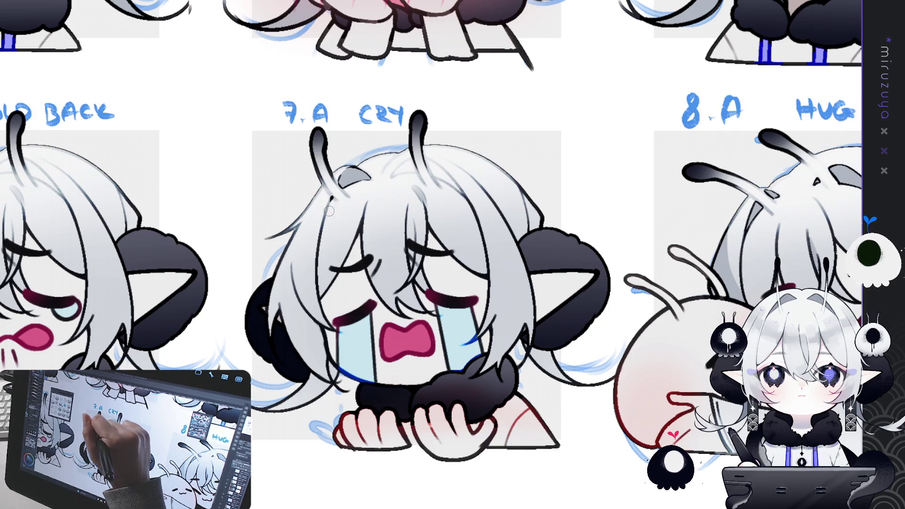
mouse_move(332, 363)
left_mouse_down()
mouse_move(335, 379)
mouse_move(333, 370)
left_mouse_up()
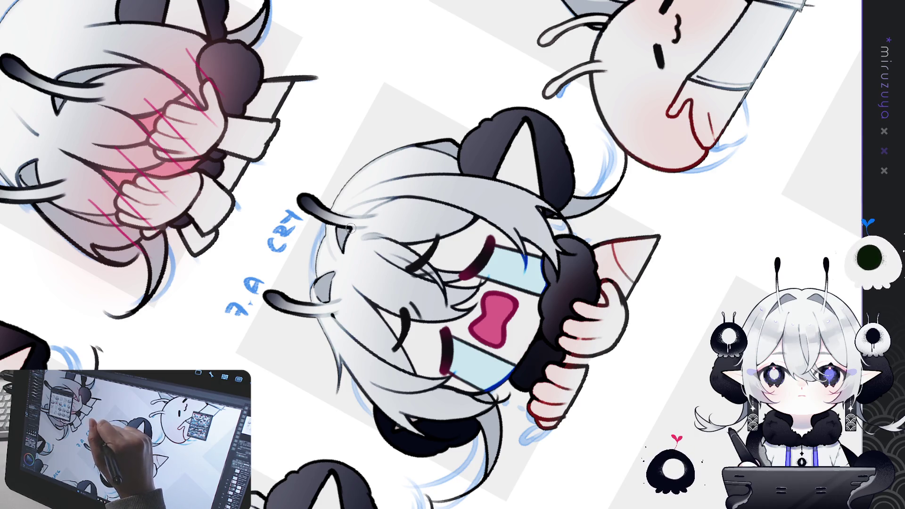
key("ctrl+at")
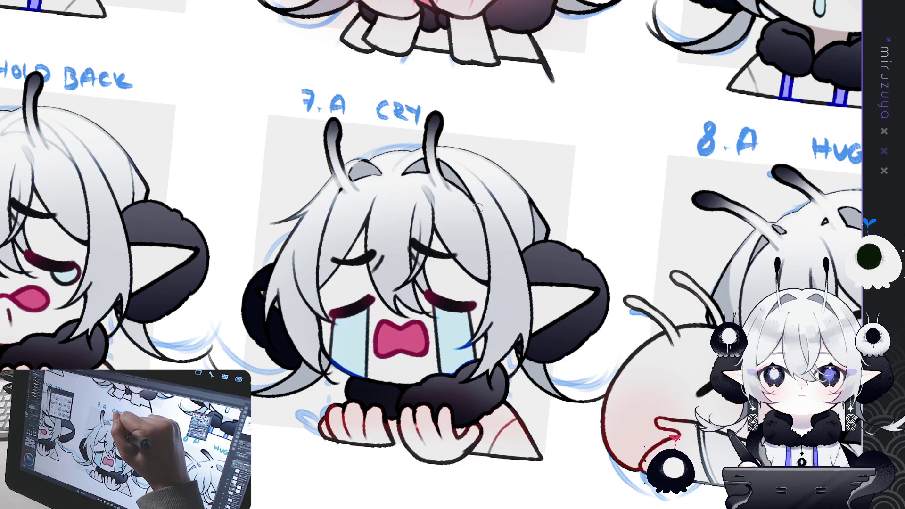
scroll(488, 212, "left", 5)
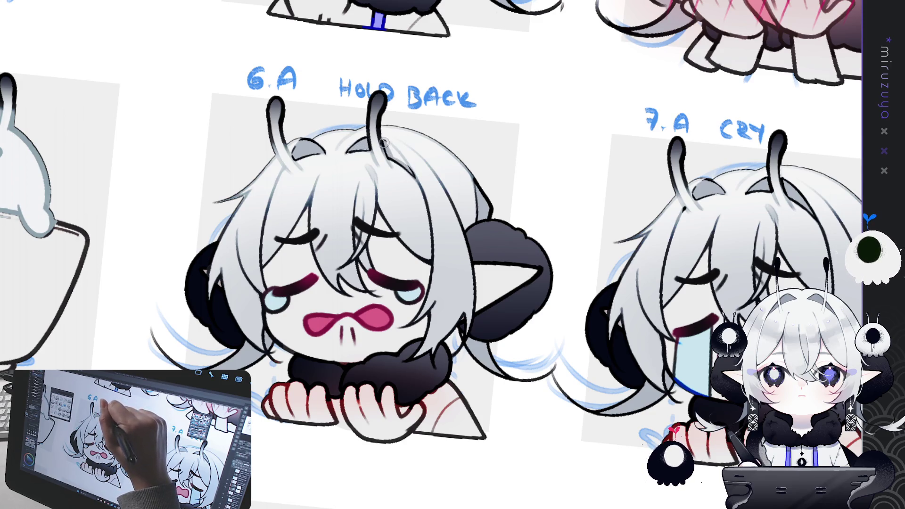
Pan past the 3.A WOW and 2. FADE emotes, then fit the whole sheet to the window.
mouse_move(405, 155)
left_mouse_down()
mouse_move(642, 282)
mouse_move(642, 361)
left_mouse_up()
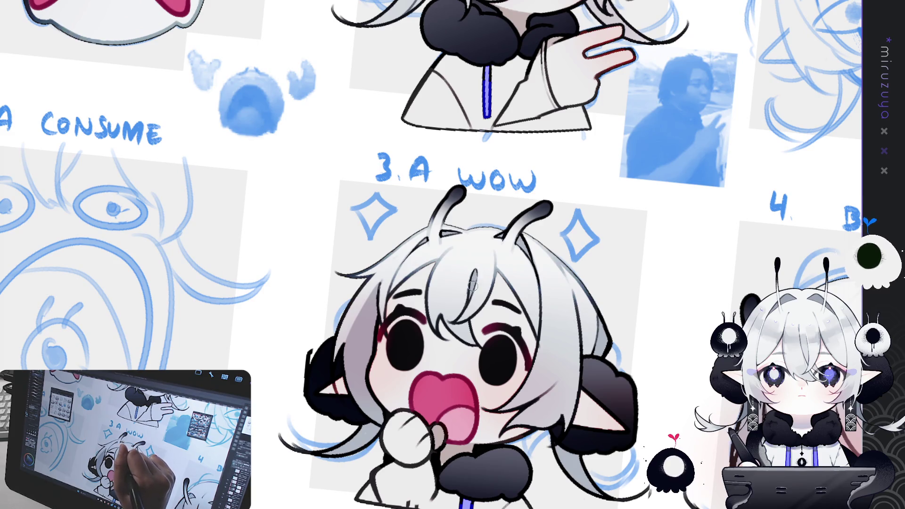
left_click_drag(472, 289, 406, 508)
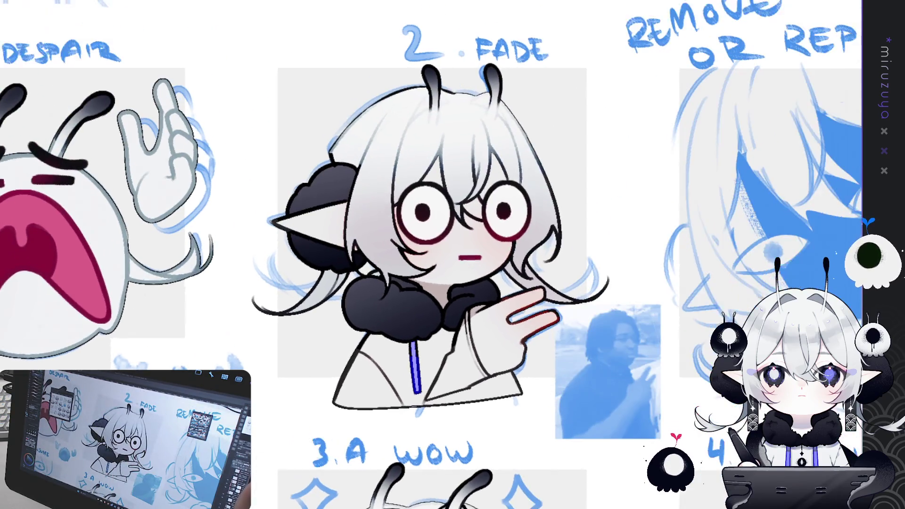
key("ctrl+0")
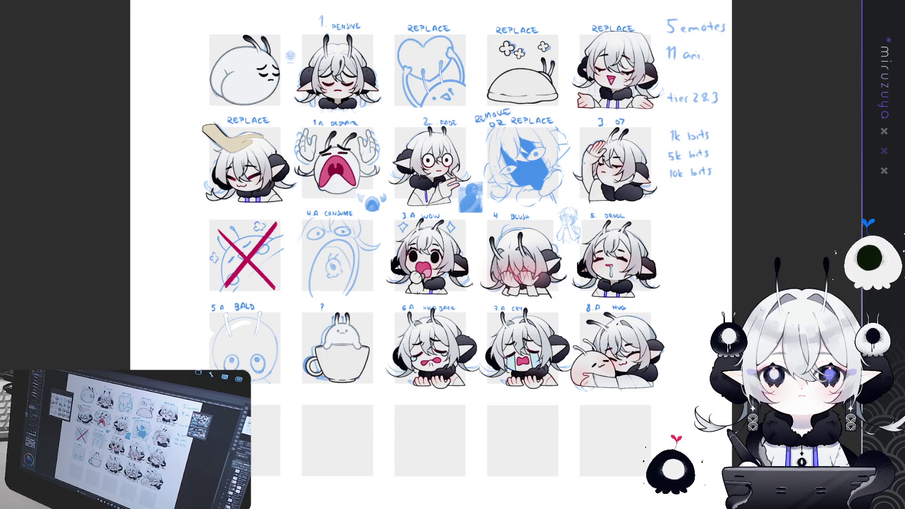
Bring the grey noise texture from its document onto the emote sheet, covering it.
key("ctrl+Tab")
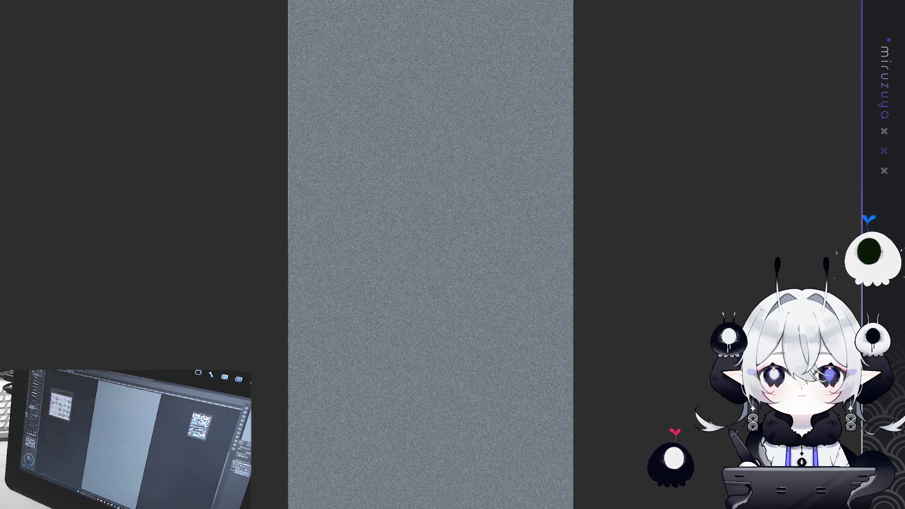
key("ctrl+Tab")
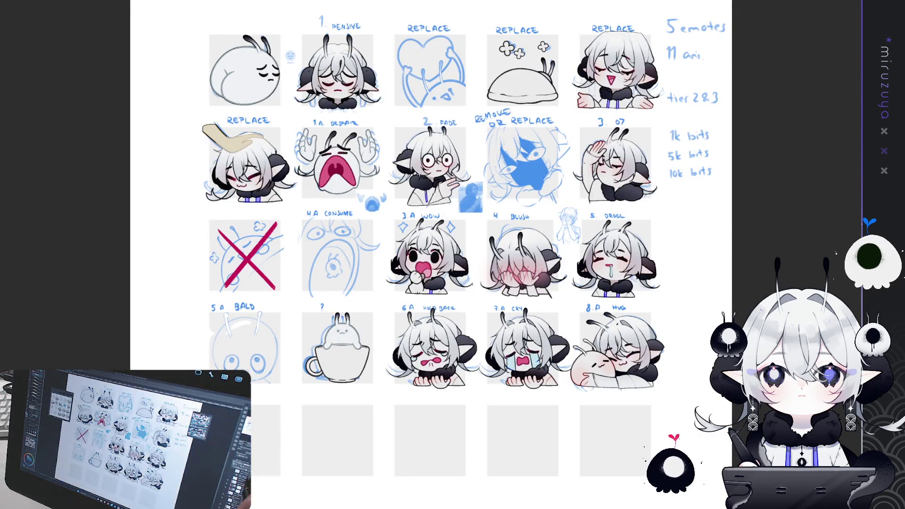
key("ctrl+Tab")
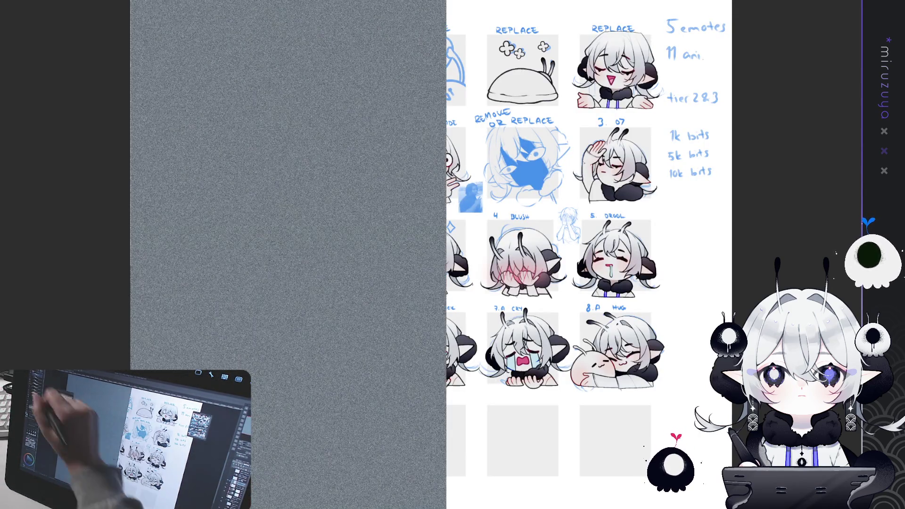
key("ctrl+minus")
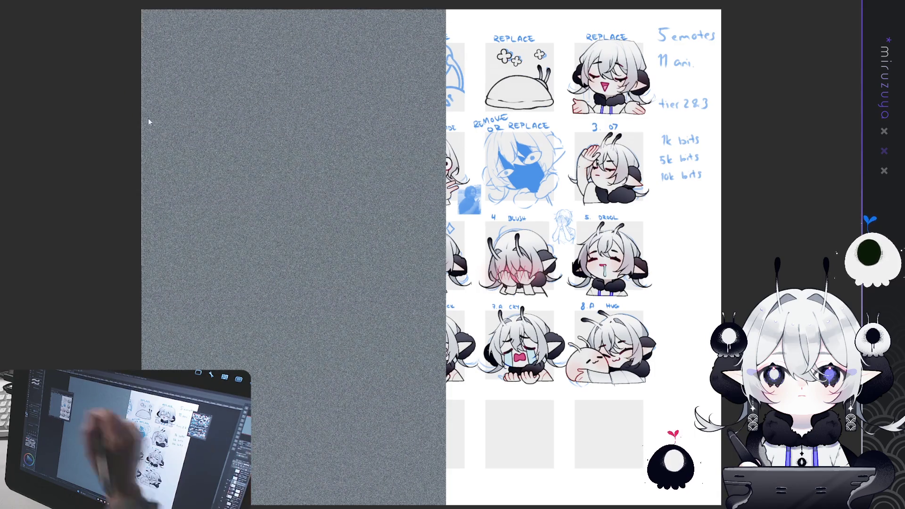
left_click_drag(403, 363, 648, 363)
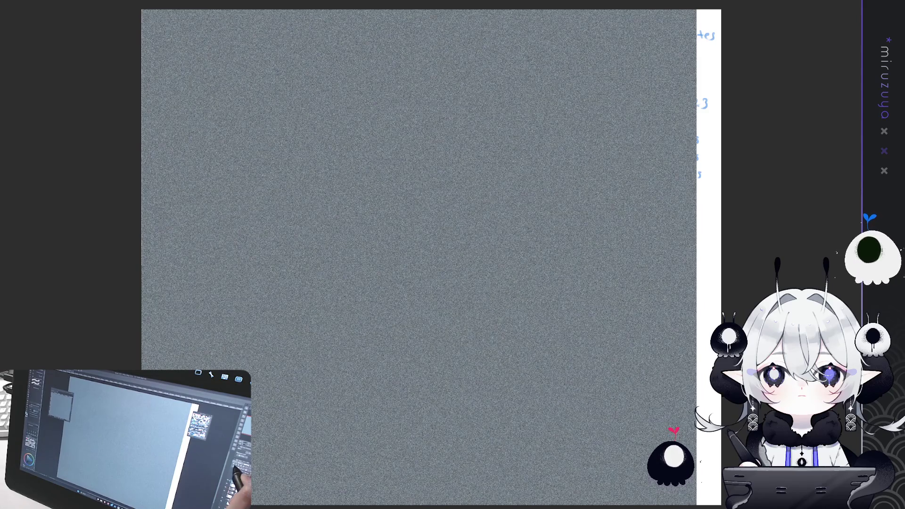
Clip the noise texture to the emote silhouettes, then hide the grey noise silhouette layer.
key("ctrl+alt+g")
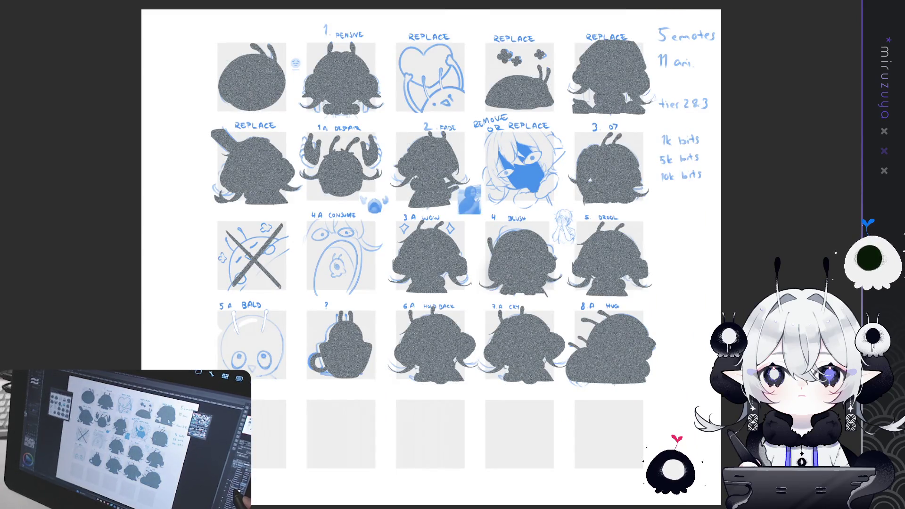
key("Delete")
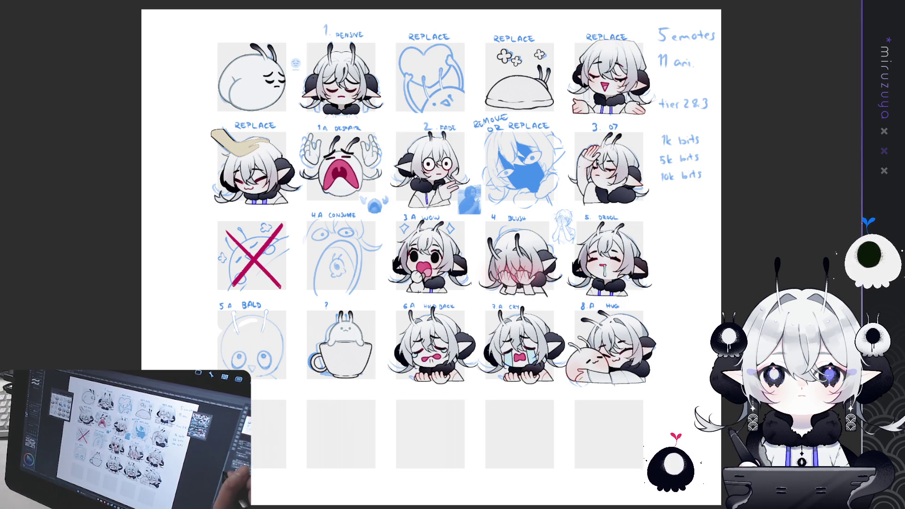
left_click_drag(761, 374, 647, 189)
Zoom into the middle and bottom rows, then select the beige hand on the REPLACE emote.
scroll(511, 268, "up", 2)
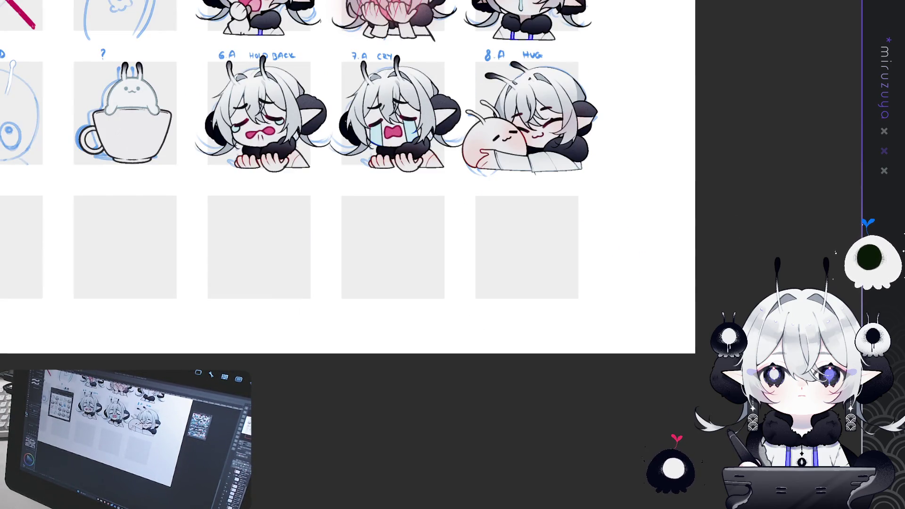
mouse_move(648, 190)
left_mouse_down()
mouse_move(553, 225)
mouse_move(563, 242)
left_mouse_up()
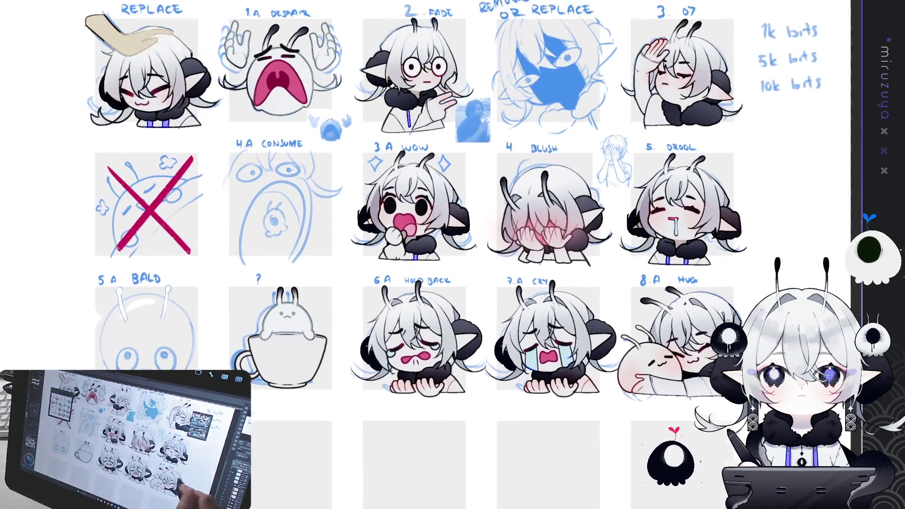
mouse_move(452, 266)
left_mouse_down()
mouse_move(483, 334)
mouse_move(595, 374)
mouse_move(645, 414)
left_mouse_up()
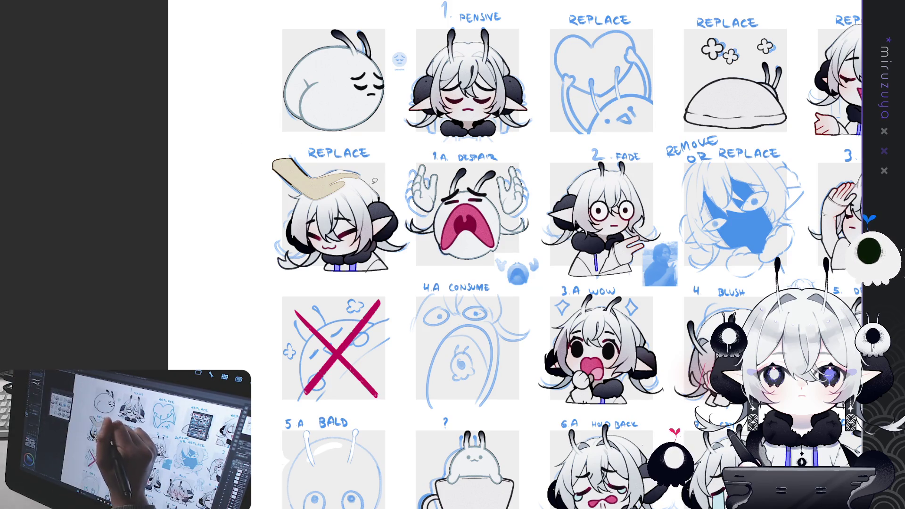
left_click_drag(330, 137, 325, 207)
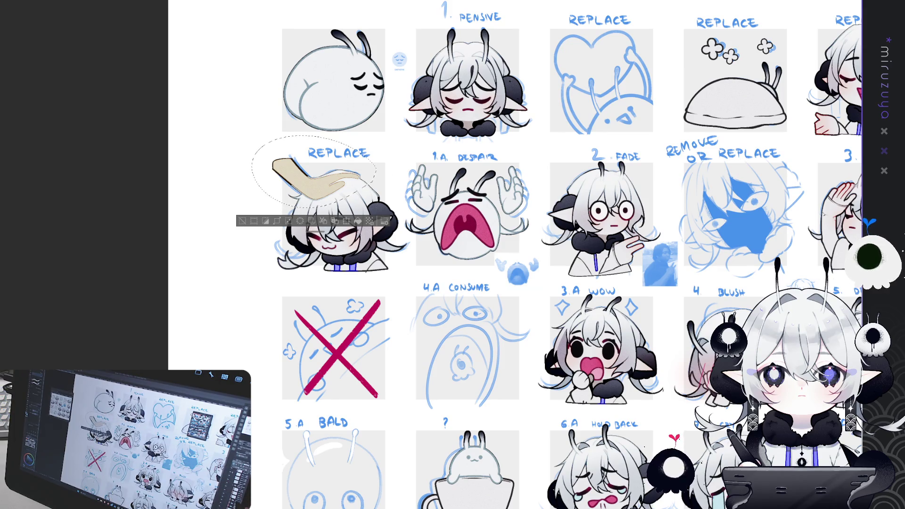
Clear the hand selection and check the character reference artwork before returning to the emote sheet.
left_click(242, 221)
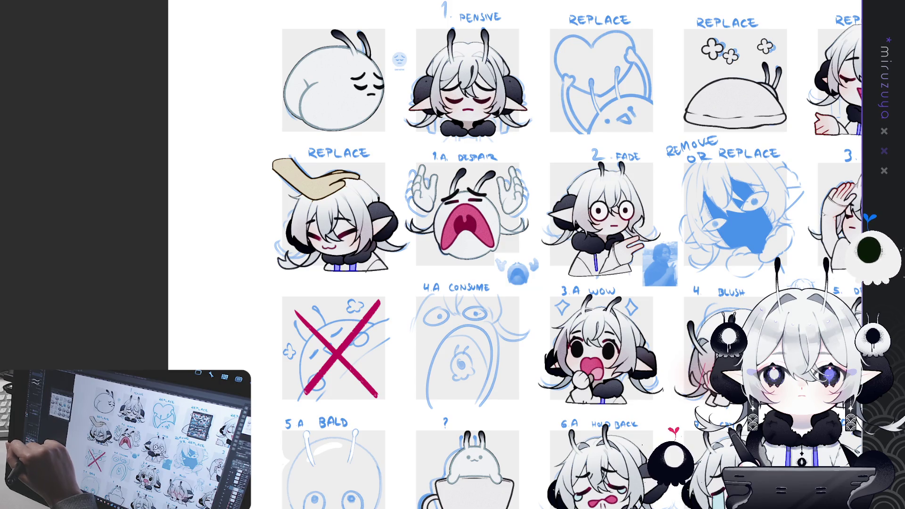
key("ctrl+Tab")
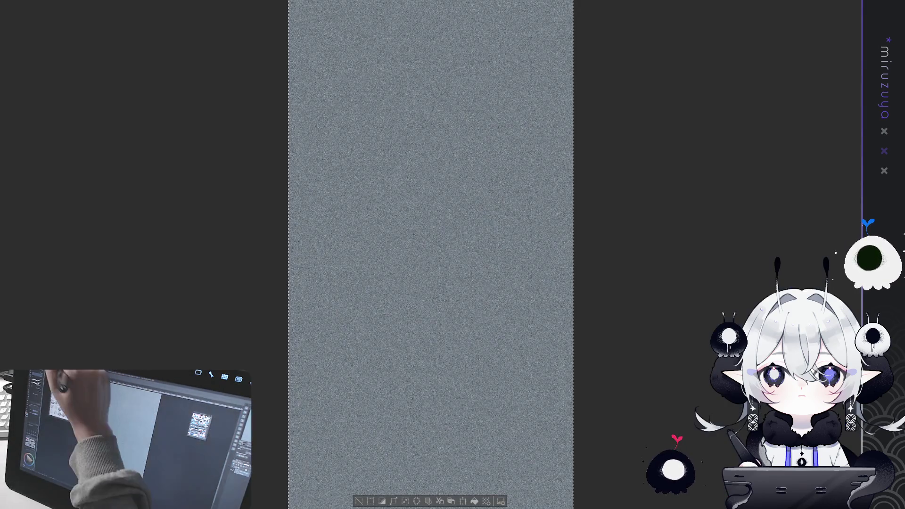
key("ctrl+Tab")
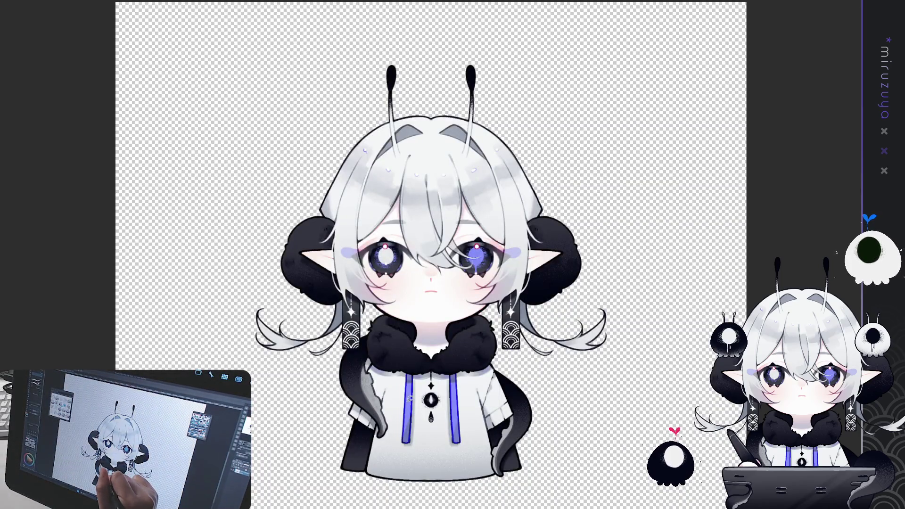
key("ctrl+Tab")
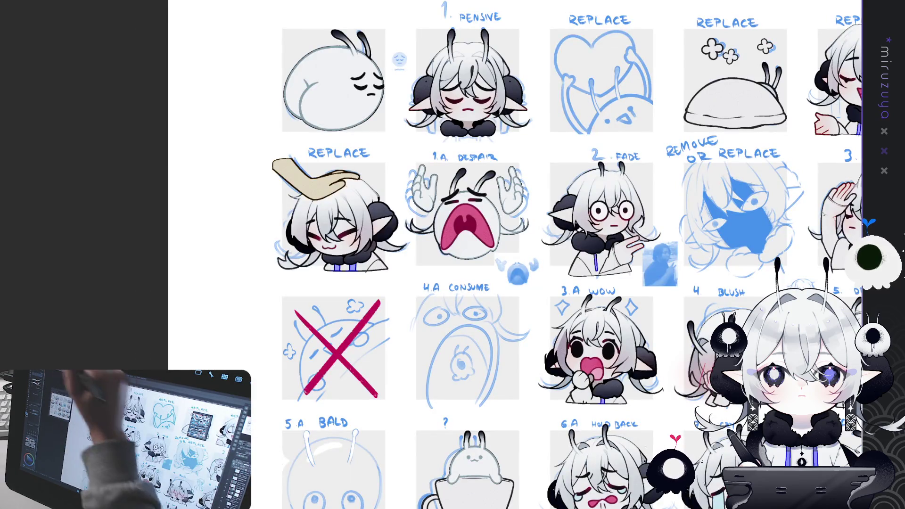
Zoom in on the 7.A CRY and 8.A HUG emotes side by side.
left_click_drag(453, 255, 406, 155)
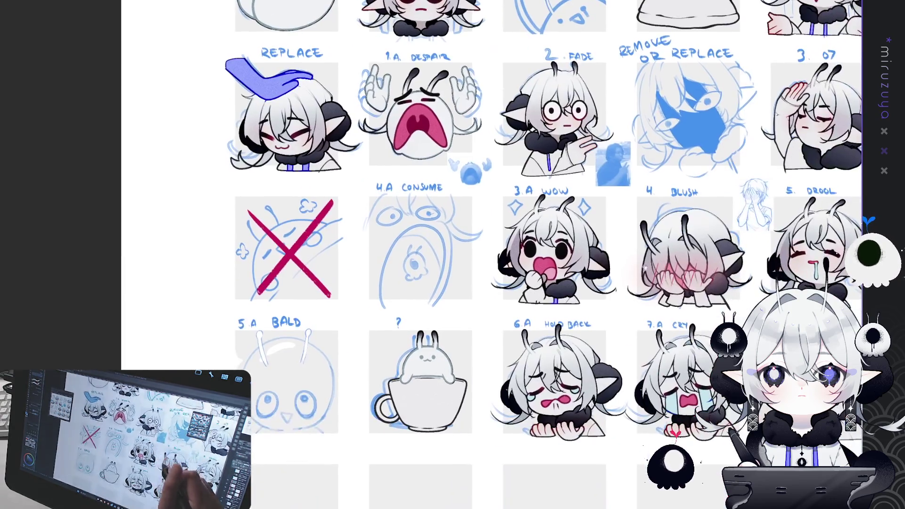
mouse_move(453, 254)
left_mouse_down()
mouse_move(438, 260)
mouse_move(420, 293)
left_mouse_up()
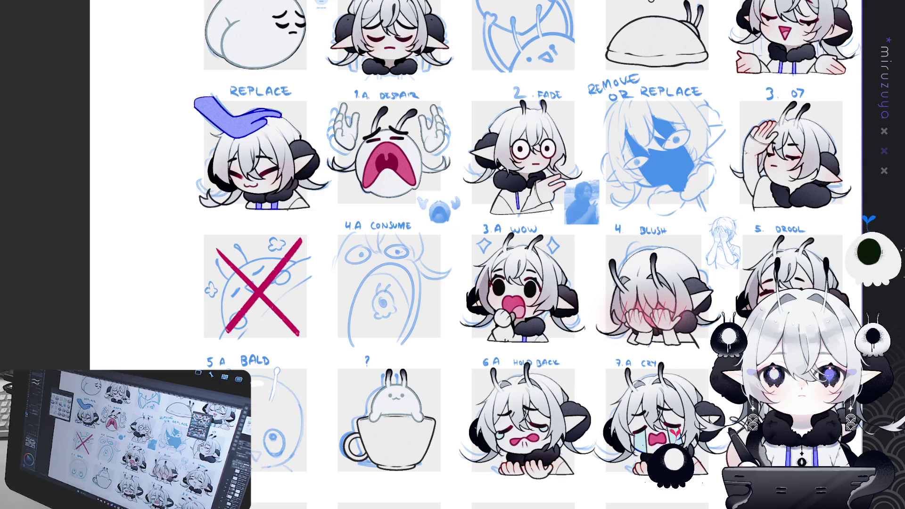
left_click_drag(518, 283, 160, 94)
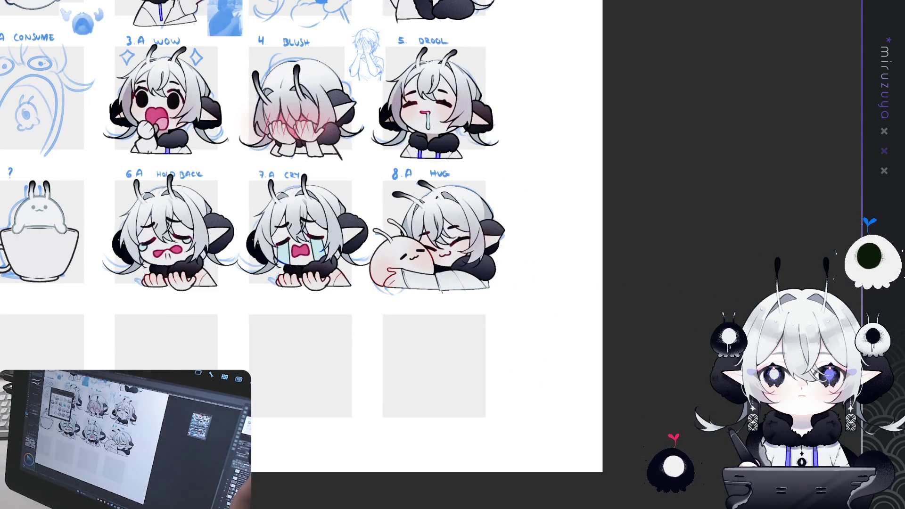
key("ctrl+plus")
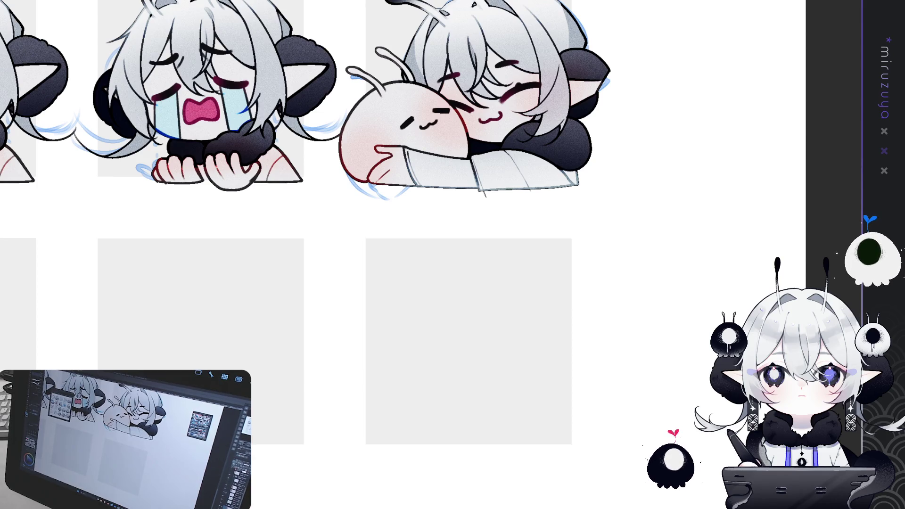
left_click_drag(377, 236, 297, 335)
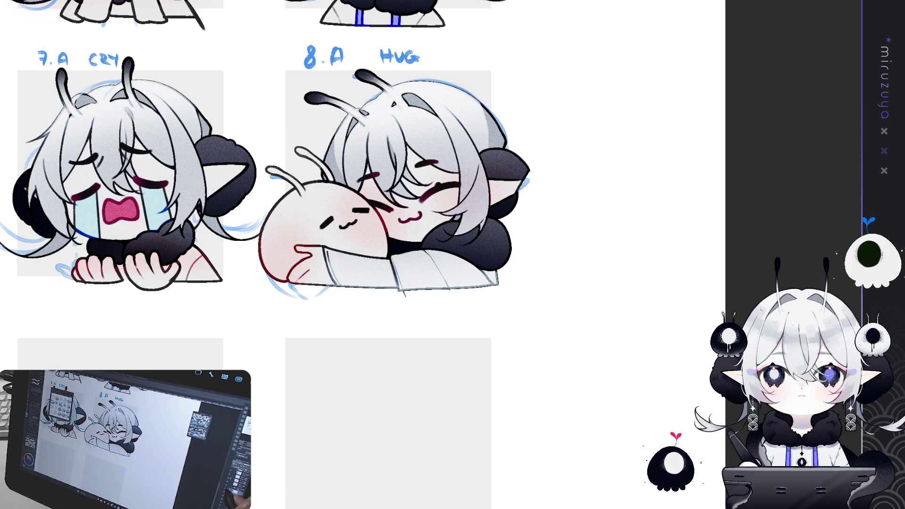
scroll(383, 221, "up", 1)
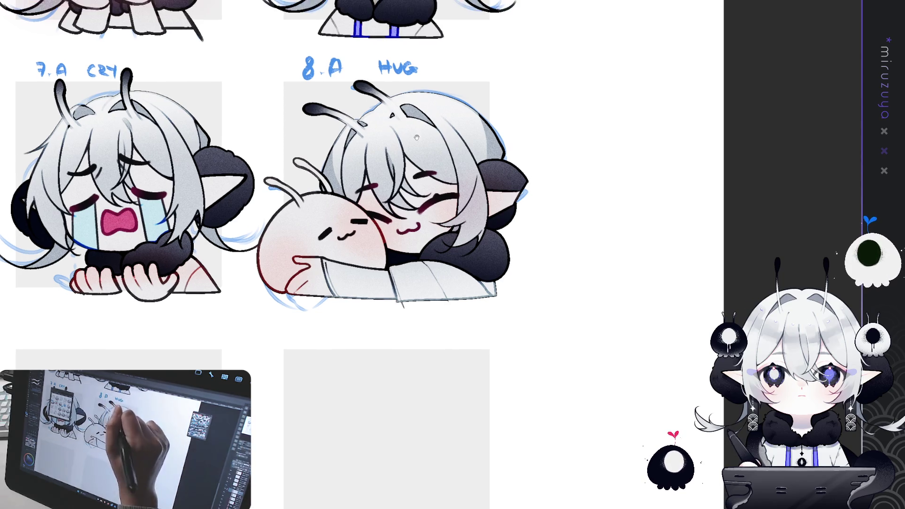
Sketch a neck line, then clear the hugged blob and fill it with a purple gradient from below.
mouse_move(383, 221)
left_mouse_down()
mouse_move(395, 248)
mouse_move(387, 269)
mouse_move(295, 288)
mouse_move(257, 283)
mouse_move(260, 184)
mouse_move(318, 157)
left_mouse_up()
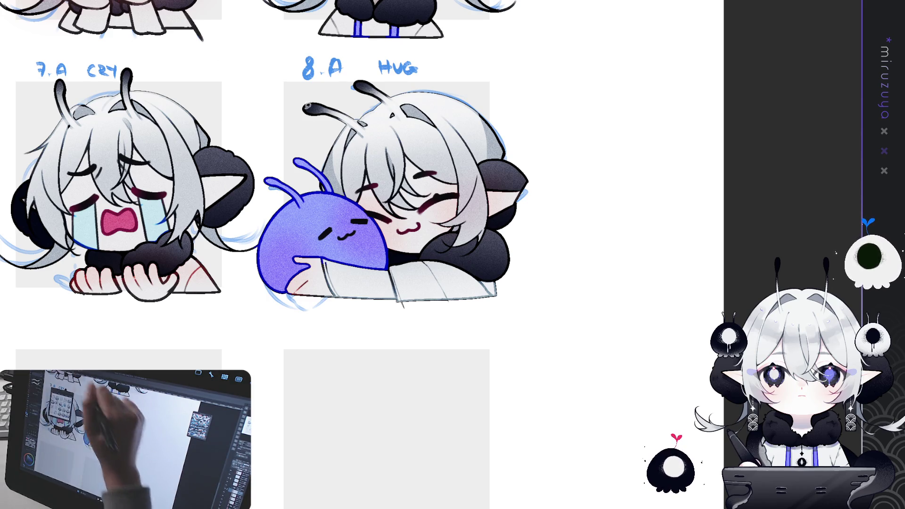
mouse_move(351, 133)
left_mouse_down()
mouse_move(358, 333)
mouse_move(349, 133)
left_mouse_up()
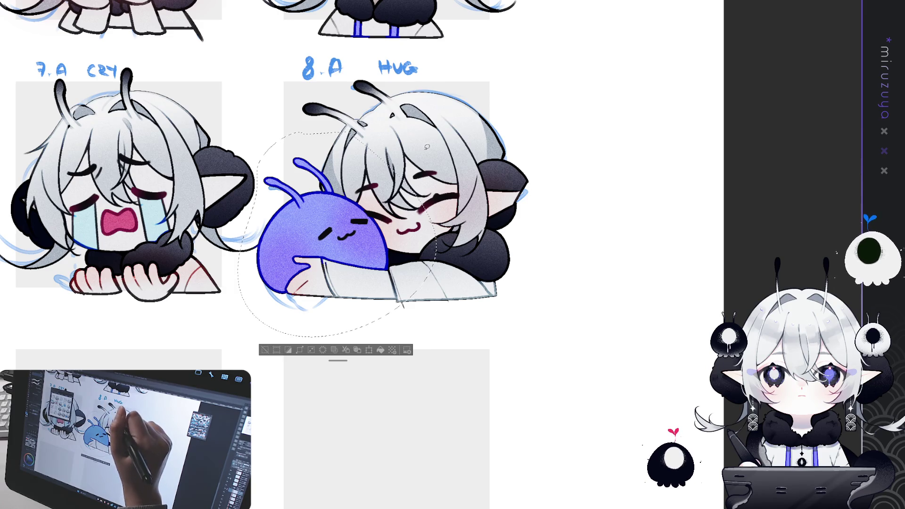
key("Delete")
left_click_drag(330, 193, 352, 292)
left_click_drag(332, 160, 356, 266)
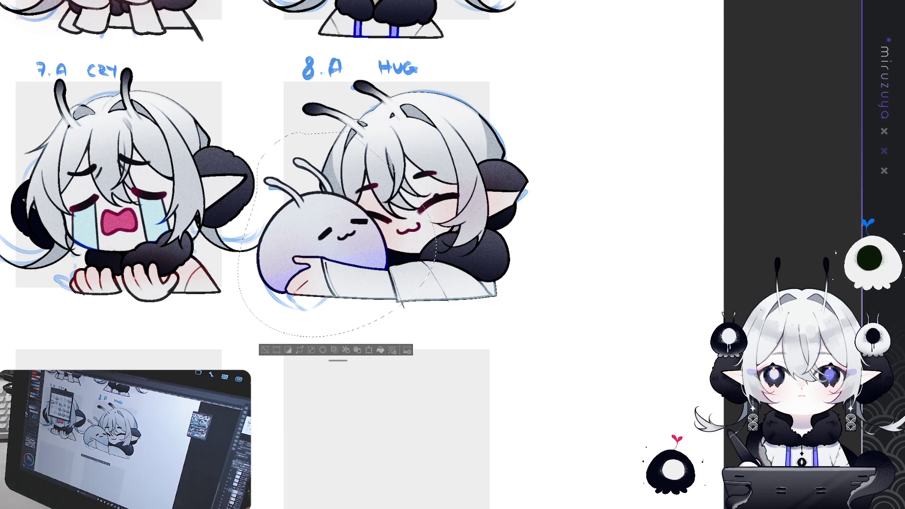
mouse_move(283, 255)
left_mouse_down()
mouse_move(330, 203)
mouse_move(358, 226)
mouse_move(302, 226)
mouse_move(339, 202)
left_mouse_up()
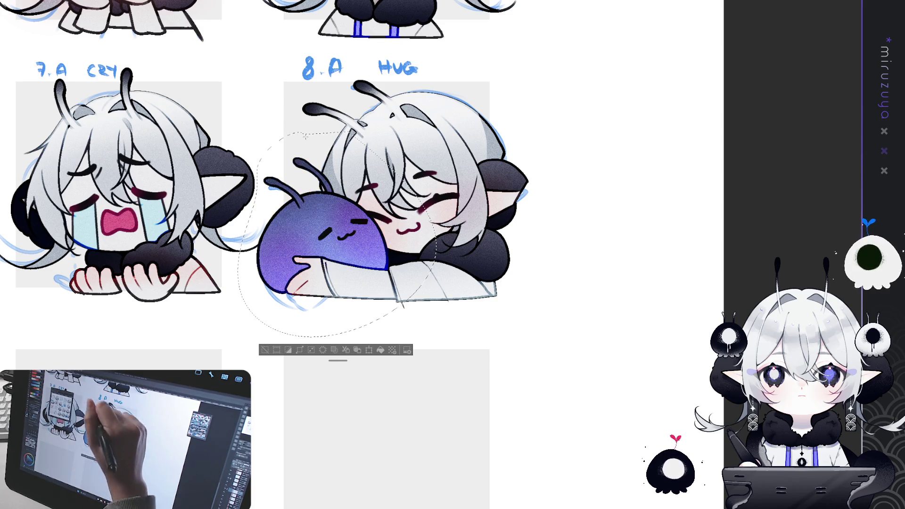
Repaint the selected blob a darker navy blue-violet, then deselect it.
left_click_drag(292, 245, 340, 212)
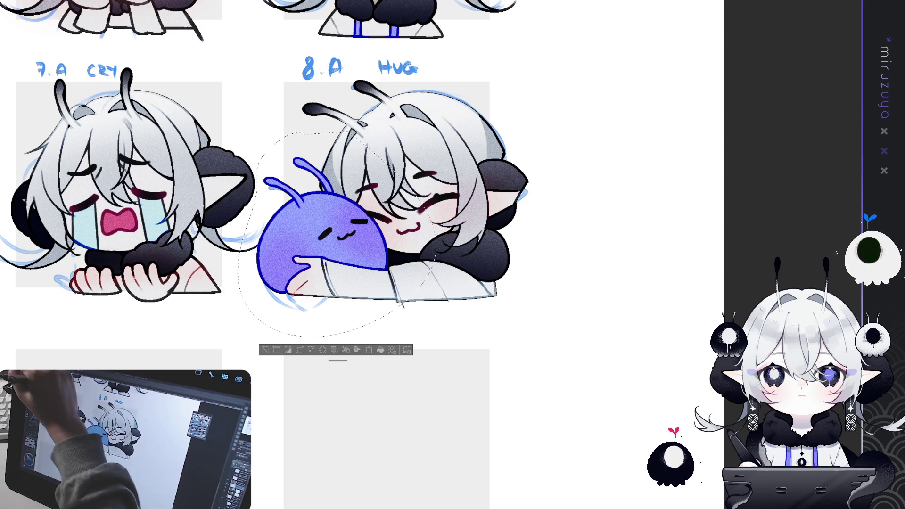
key("ctrl+d")
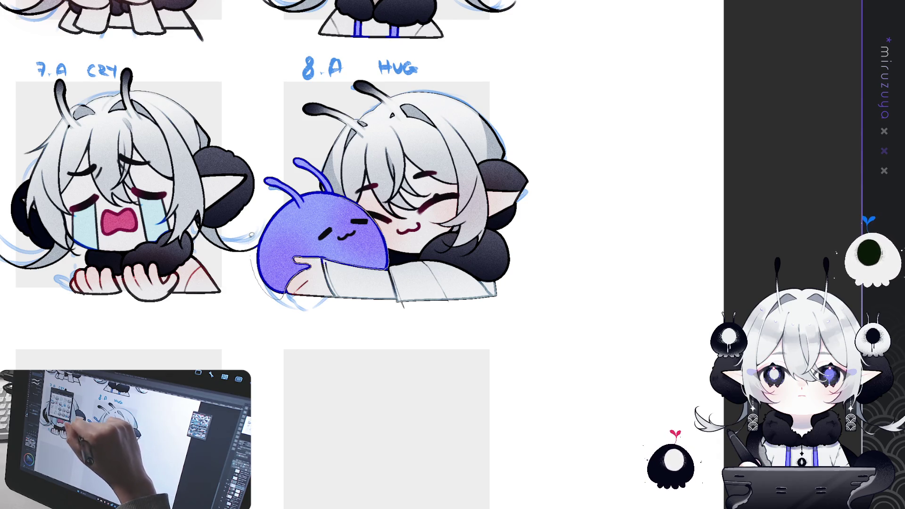
left_click_drag(310, 142, 330, 307)
key("ctrl+d")
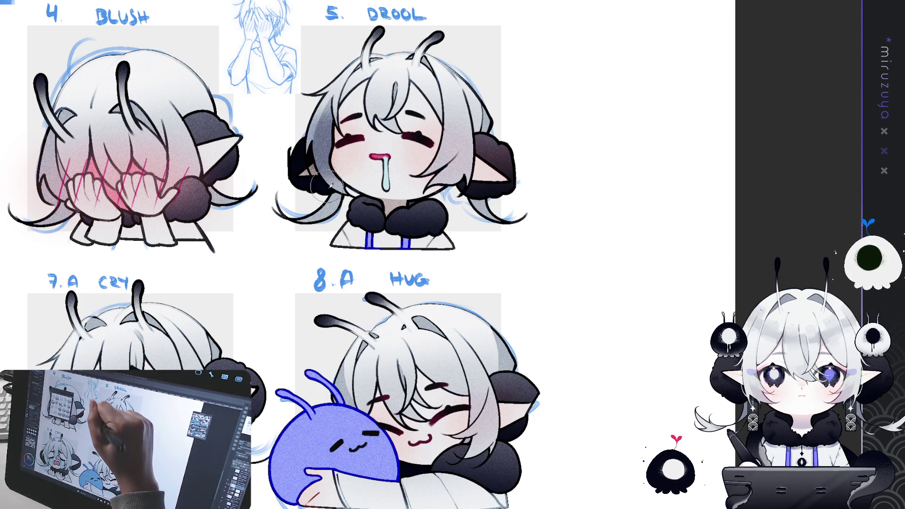
Airbrush grey shading on the right of the DROOL emote's hair, then lasso that hair area.
mouse_move(453, 113)
left_mouse_down()
mouse_move(467, 142)
mouse_move(460, 130)
mouse_move(459, 142)
left_mouse_up()
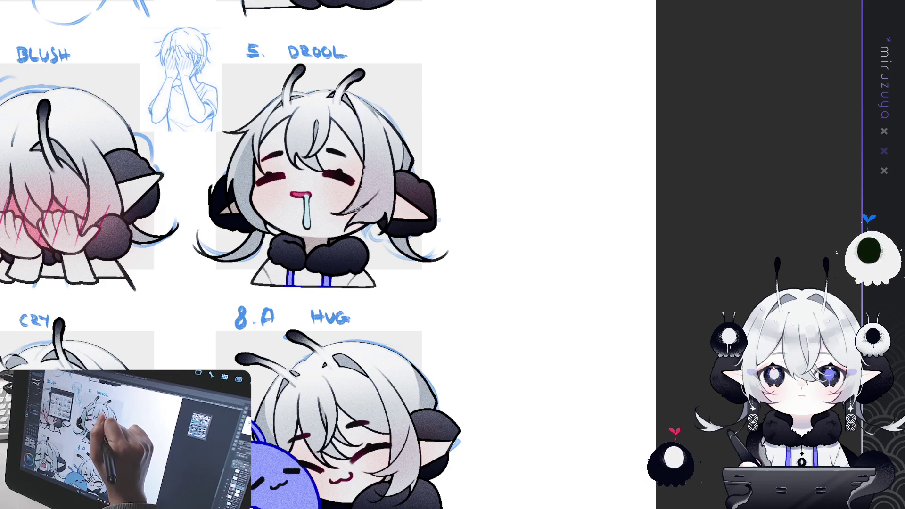
key("m")
left_click_drag(370, 126, 379, 233)
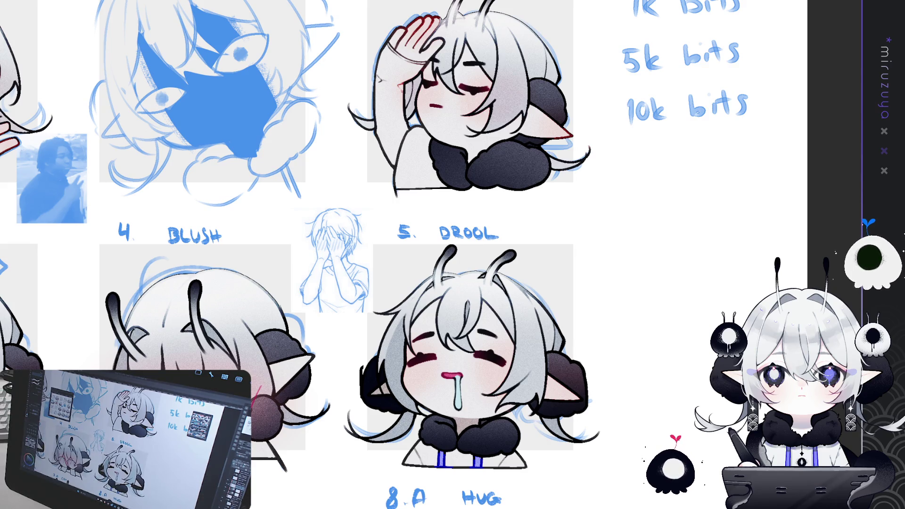
scroll(404, 254, "down", 10)
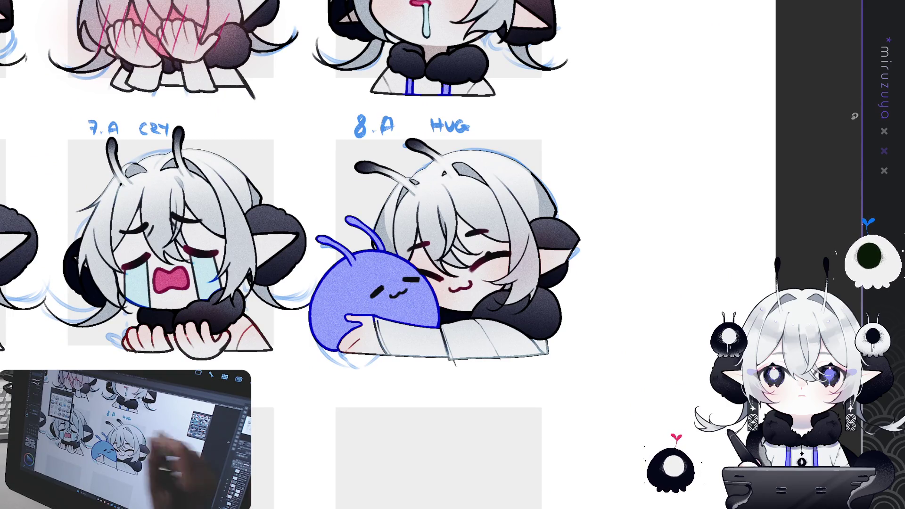
Select the blue blob's face and invert its lines to white.
left_click_drag(356, 267, 427, 314)
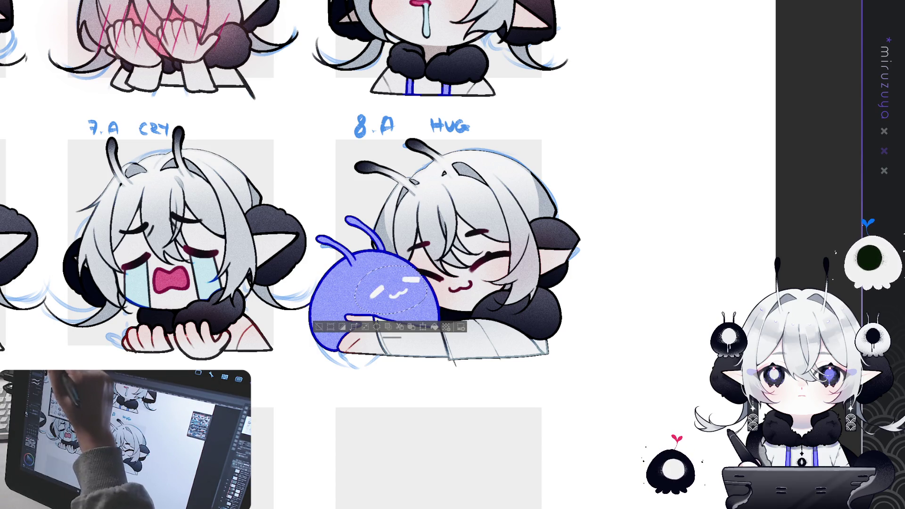
key("ctrl+i")
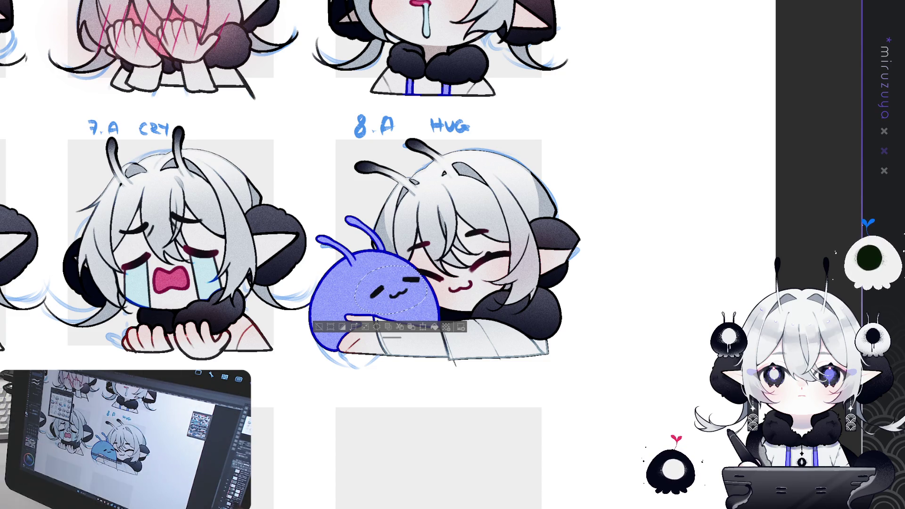
key("ctrl+i")
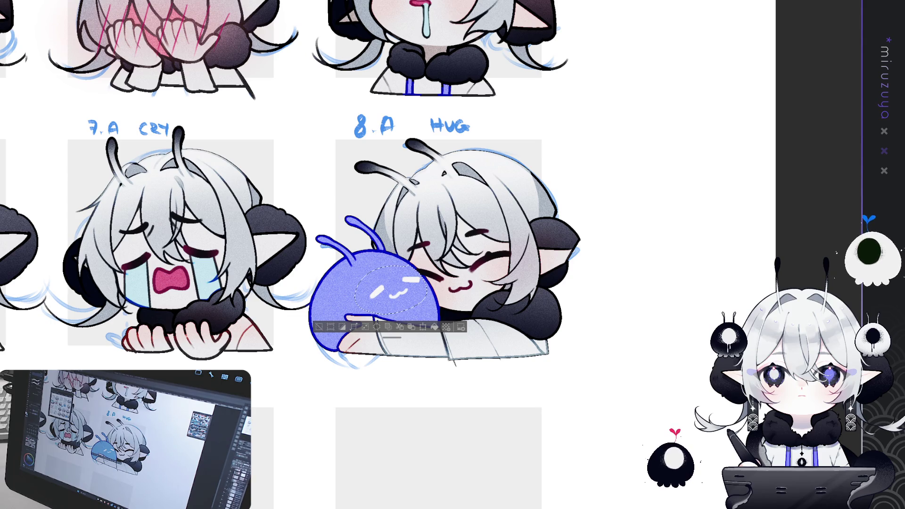
key("ctrl+d")
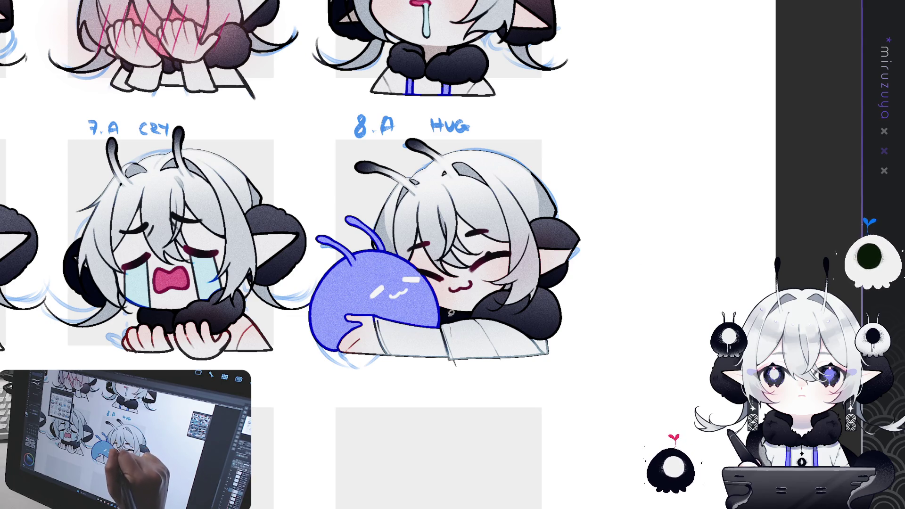
Darken the whole HUG blob to charcoal-black.
left_click_drag(323, 214, 417, 377)
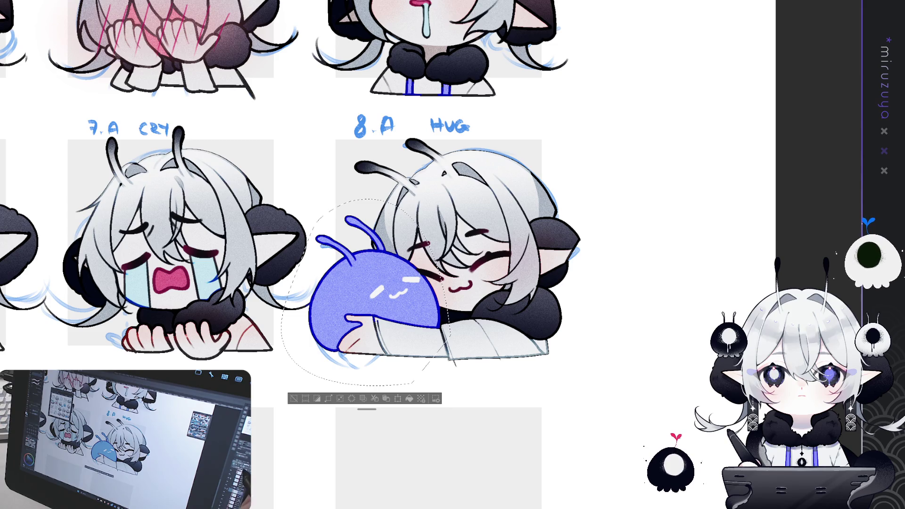
key("ctrl+d")
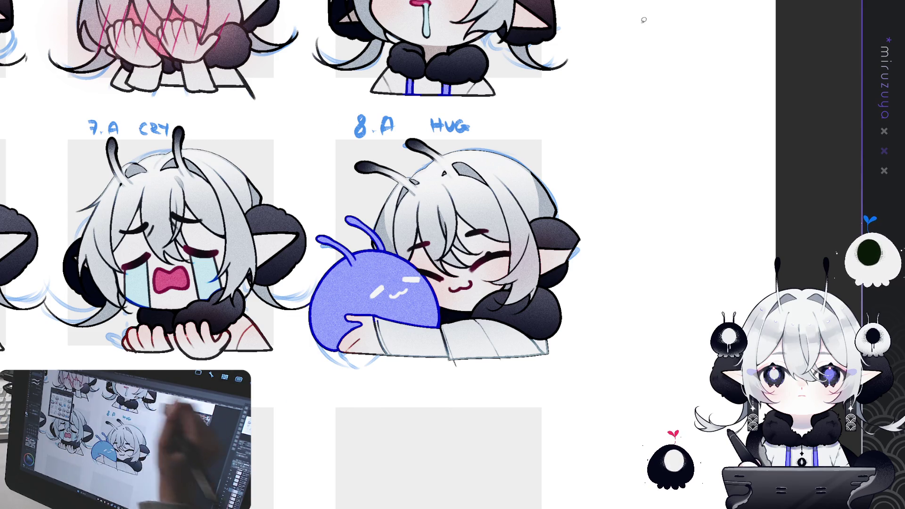
key("ctrl+t")
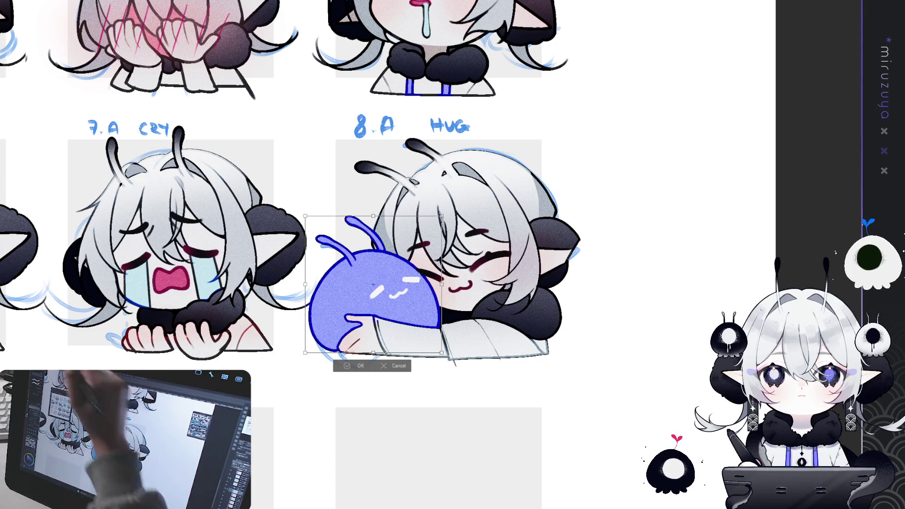
key("Return")
key("ctrl+shift+u")
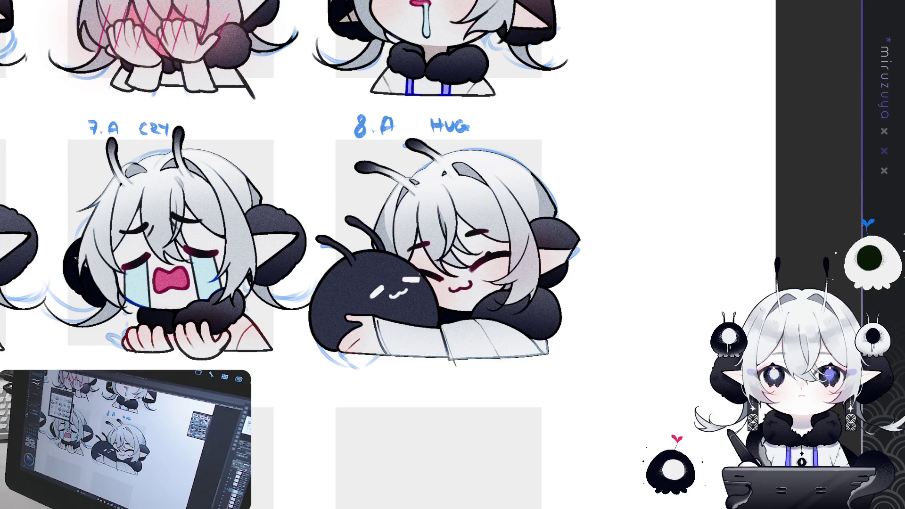
scroll(671, 268, "down", 5)
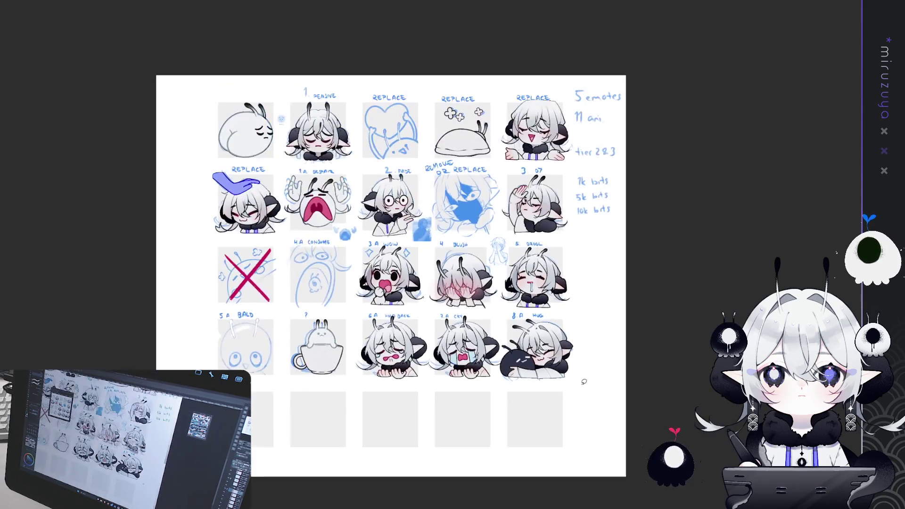
Undo the black fill so the HUG blob is blue-violet again with its smiling face.
scroll(625, 399, "up", 2)
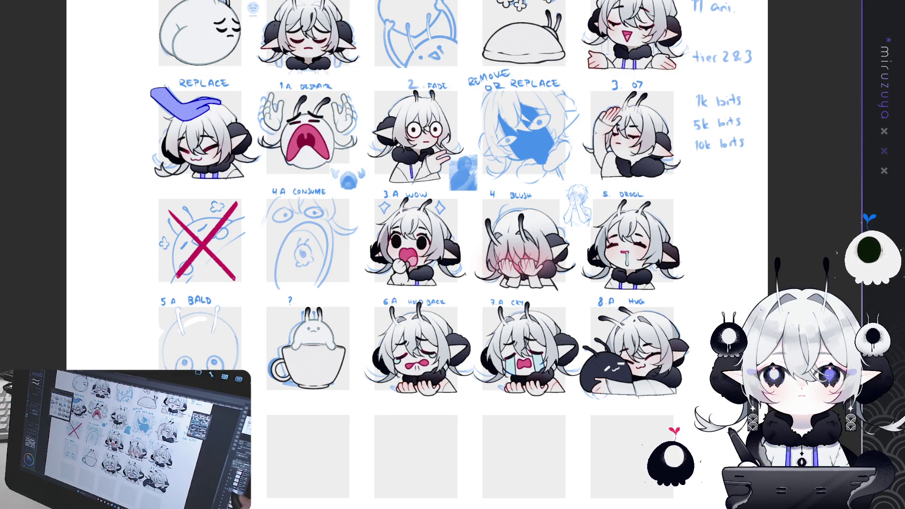
left_click(608, 372)
scroll(472, 283, "up", 3)
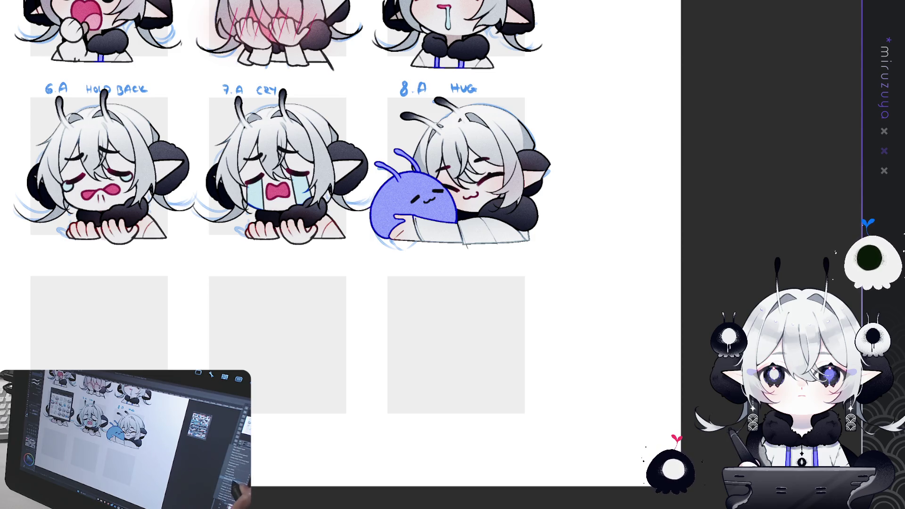
Select the HUG blob and apply a white-to-blue gradient from upper left to lower right.
left_click(415, 198)
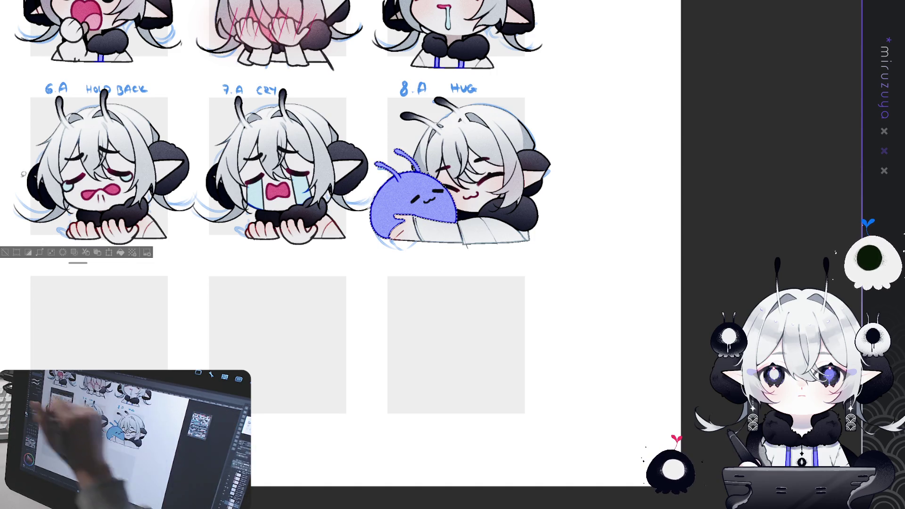
left_click_drag(424, 221, 405, 128)
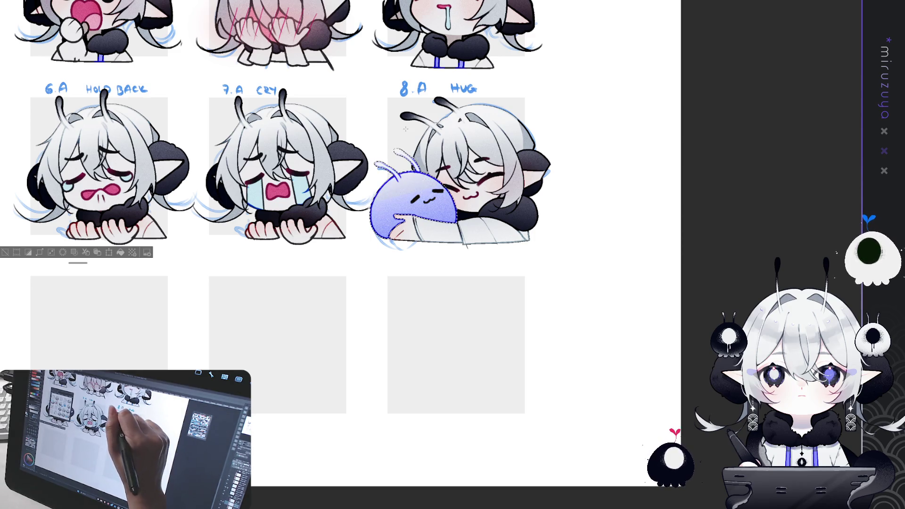
left_click_drag(439, 221, 397, 135)
left_click_drag(442, 237, 415, 175)
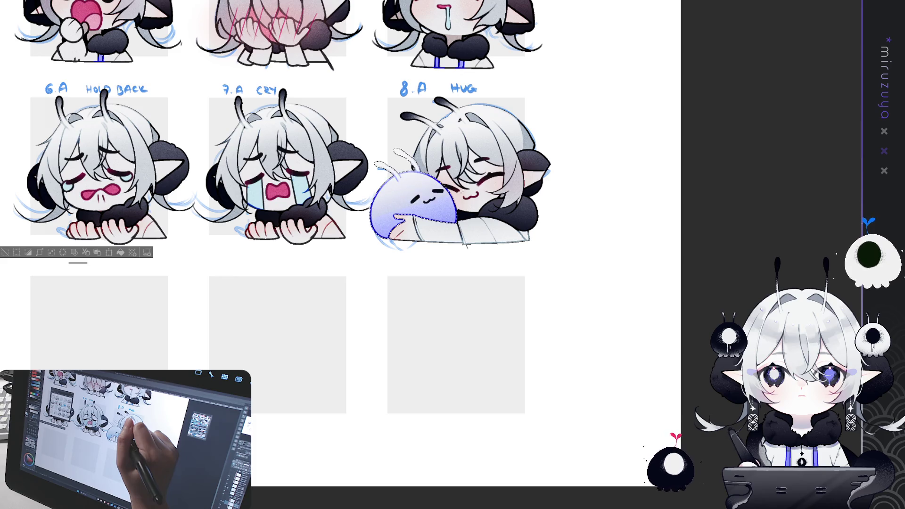
key("ctrl+d")
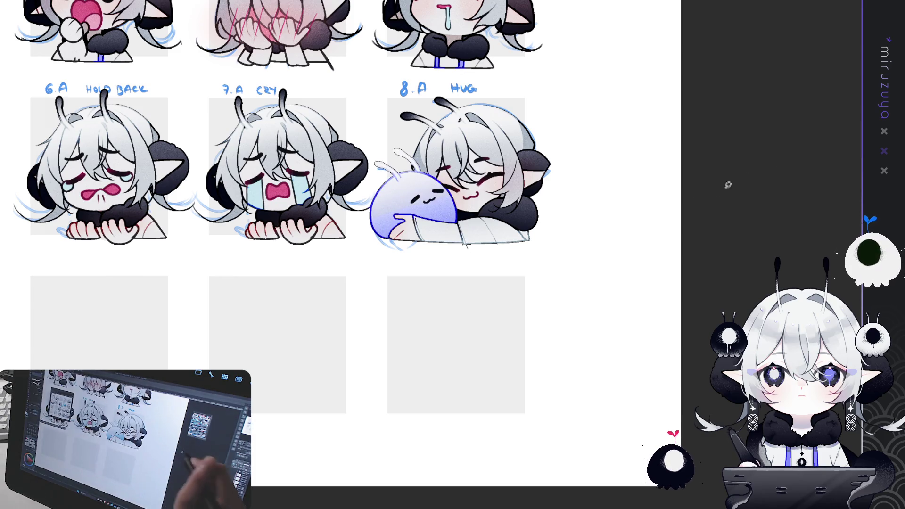
scroll(306, 126, "right", 3)
scroll(305, 132, "up", 2)
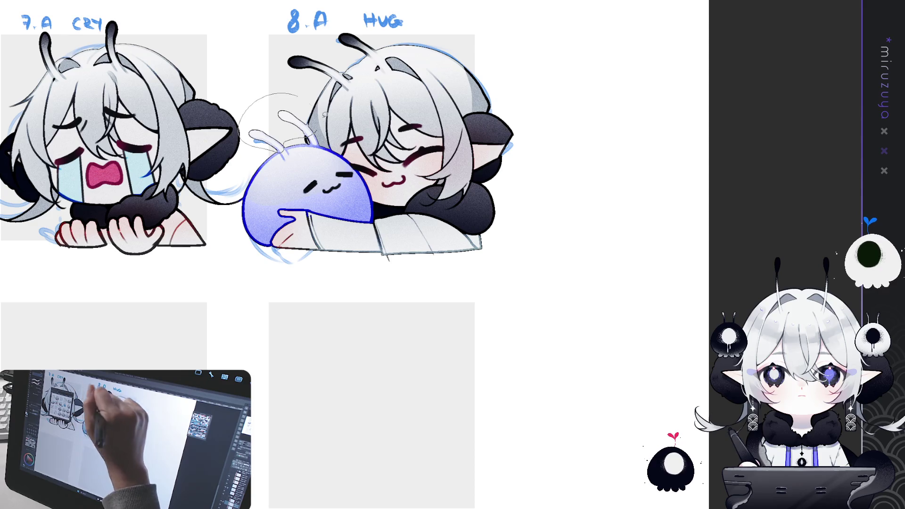
Select the blob's antenna and shade it.
left_click_drag(323, 109, 320, 104)
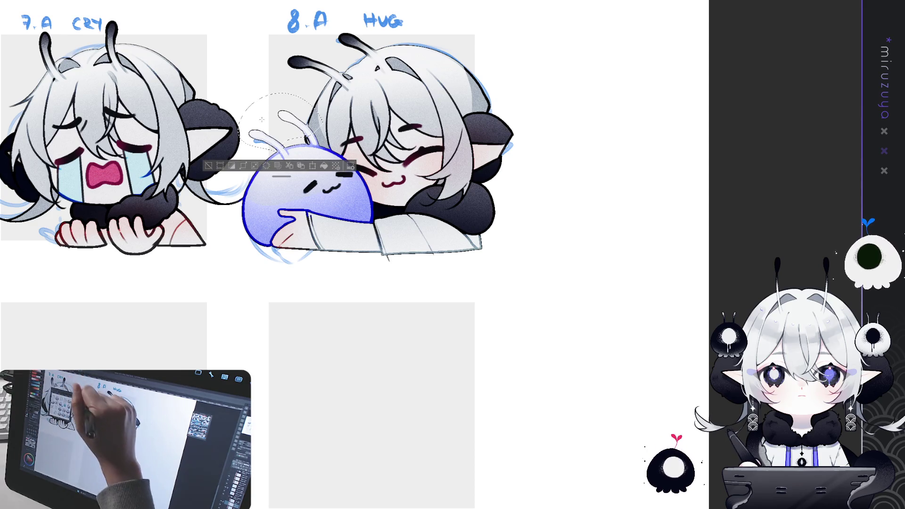
left_click_drag(258, 100, 294, 132)
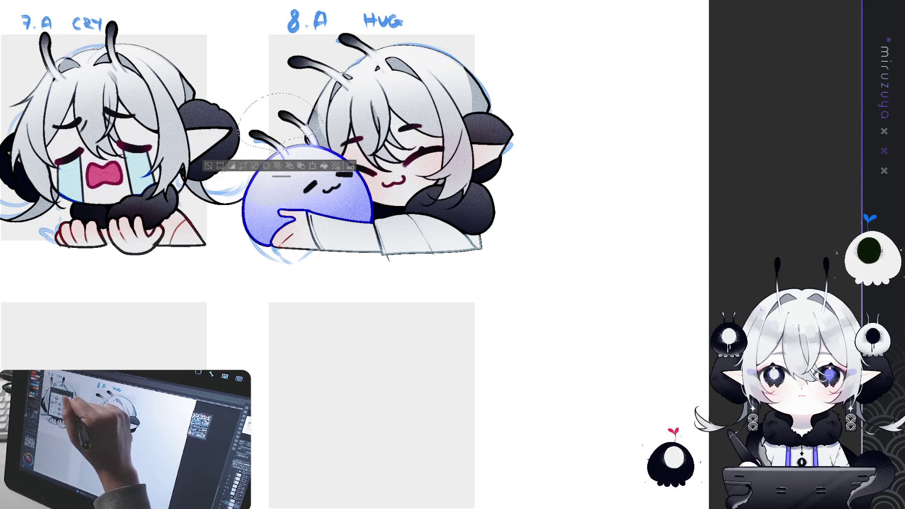
key("ctrl+d")
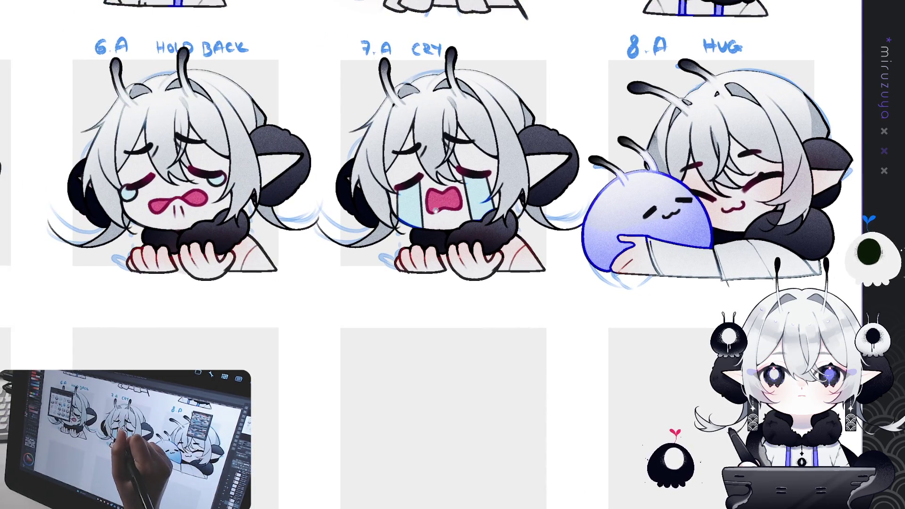
Airbrush pink blush under the blob's eye, then view the whole emote sheet.
left_click_drag(435, 211, 82, 104)
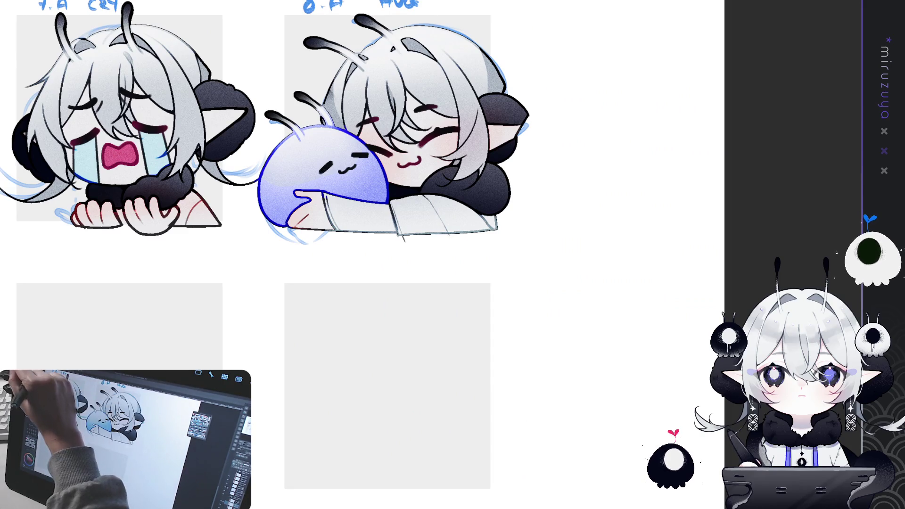
left_click_drag(320, 173, 326, 177)
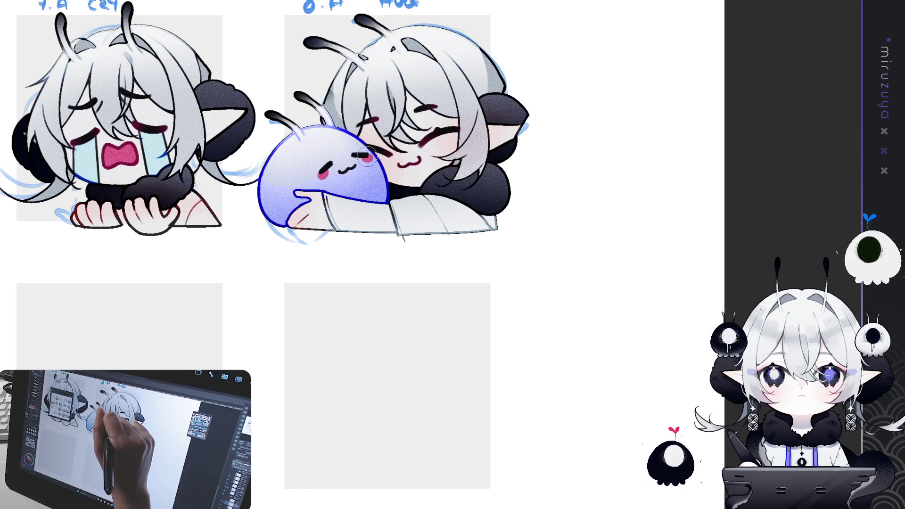
left_click_drag(318, 174, 369, 158)
key("ctrl+0")
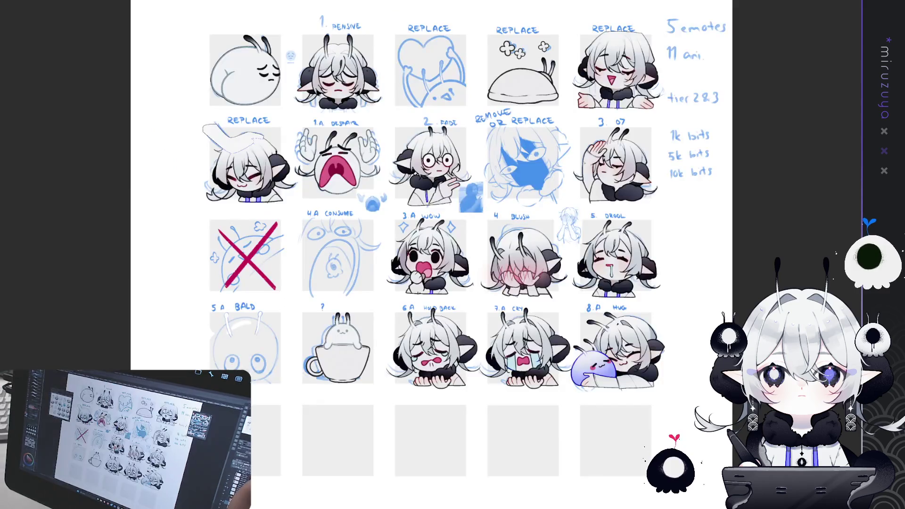
Deselect all on the emote sheet and pan down to the rows holding the five empty slots.
left_click_drag(424, 254, 413, 183)
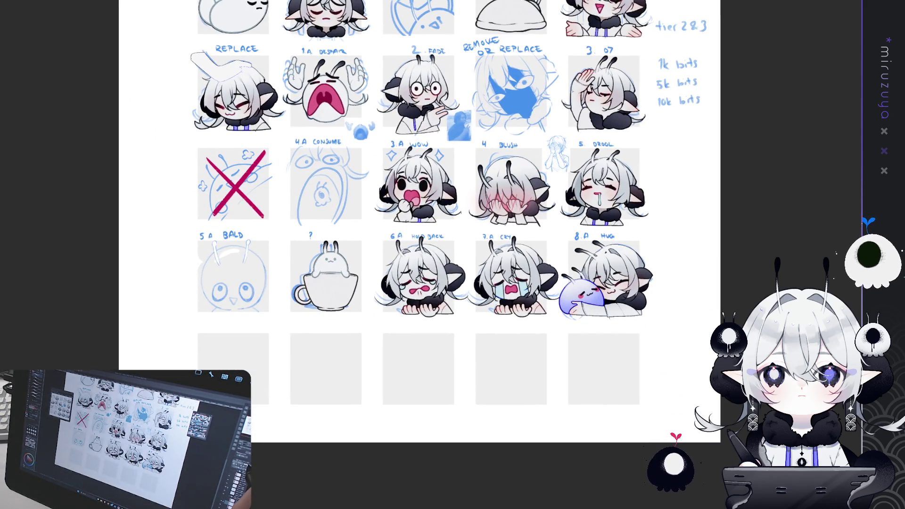
left_click_drag(424, 254, 461, 339)
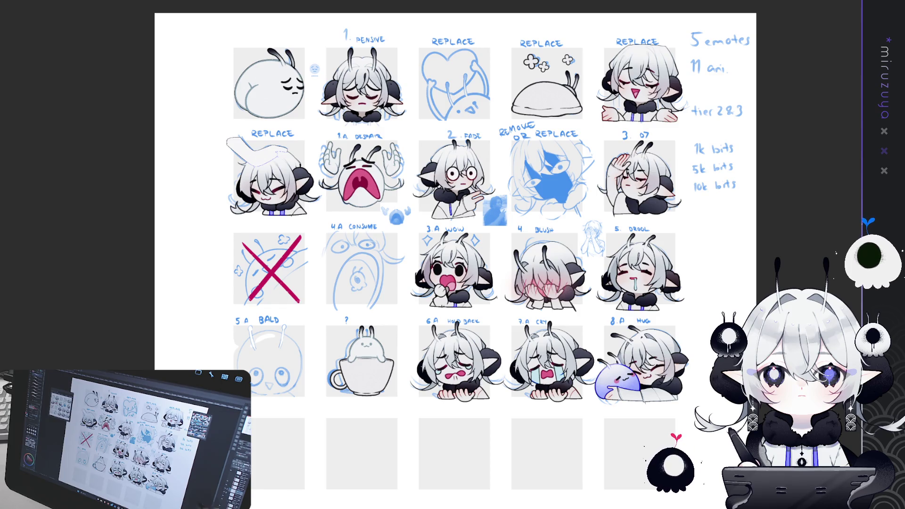
key("ctrl+a")
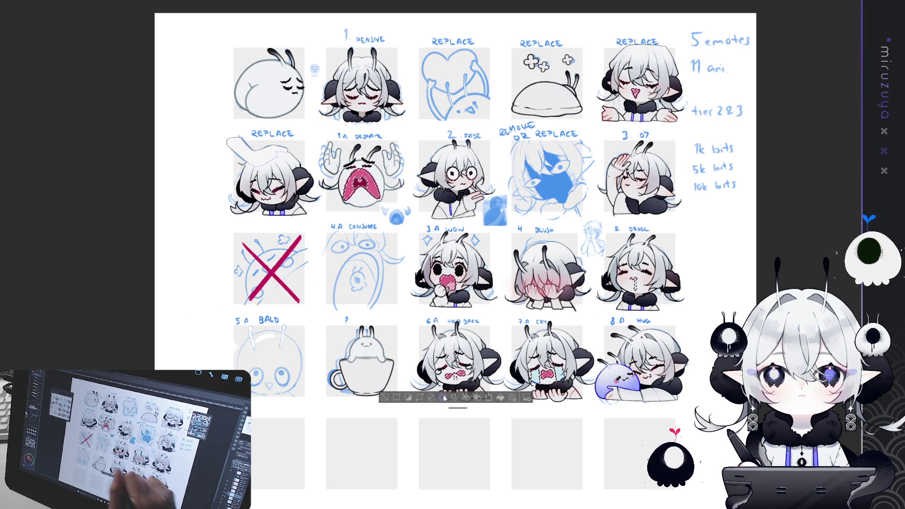
left_click_drag(717, 317, 682, 284)
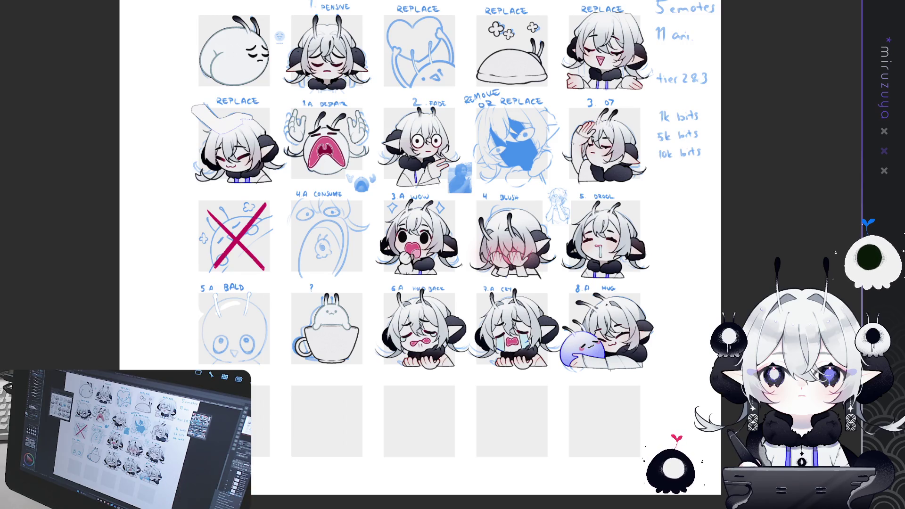
key("ctrl+a")
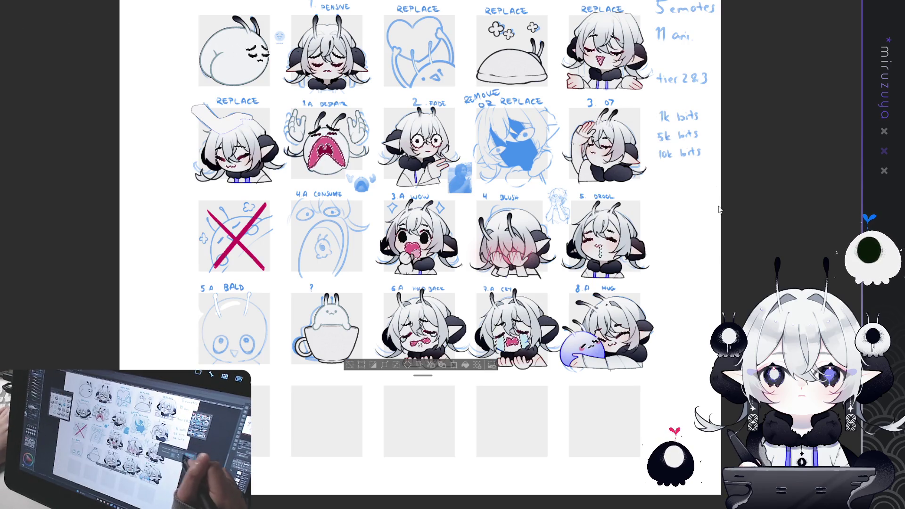
left_click(351, 364)
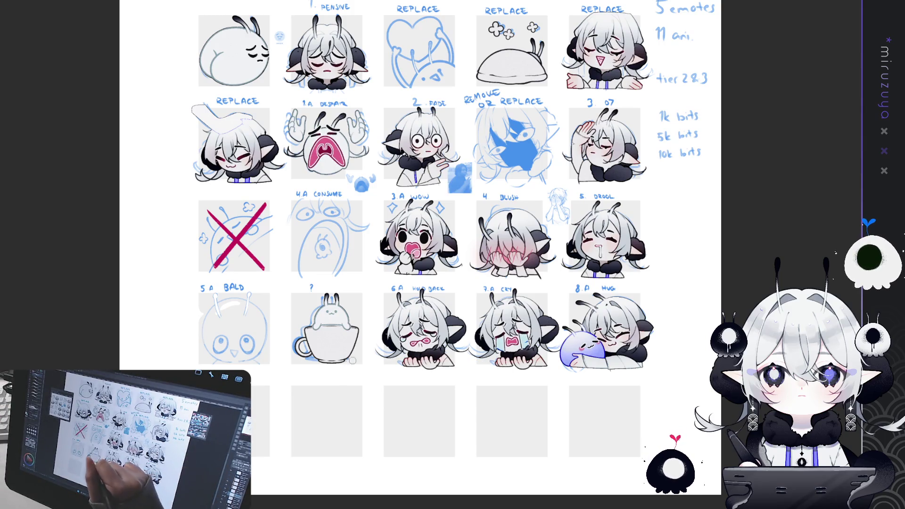
left_click_drag(645, 393, 675, 252)
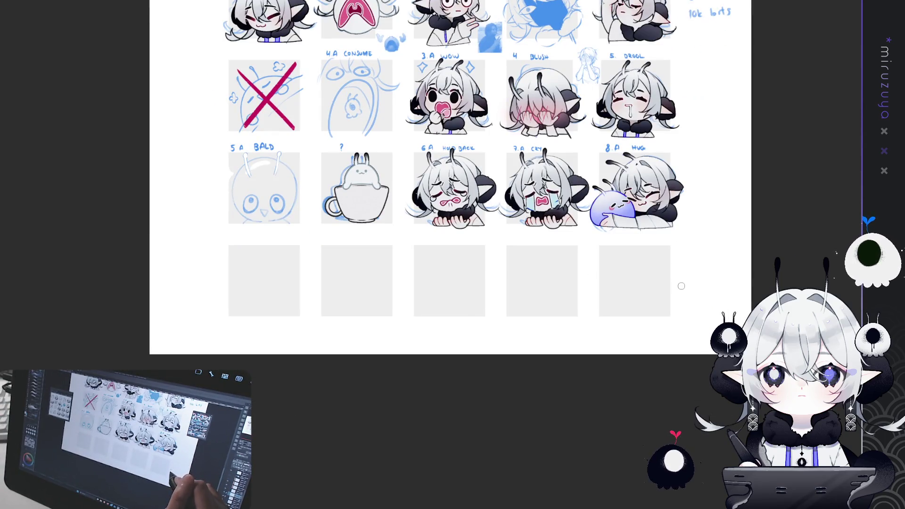
Zoom in, darken the pink inside the HOLD BACK mouth and fill its tear light blue.
key("ctrl+plus")
key("ctrl+plus")
key("ctrl+plus")
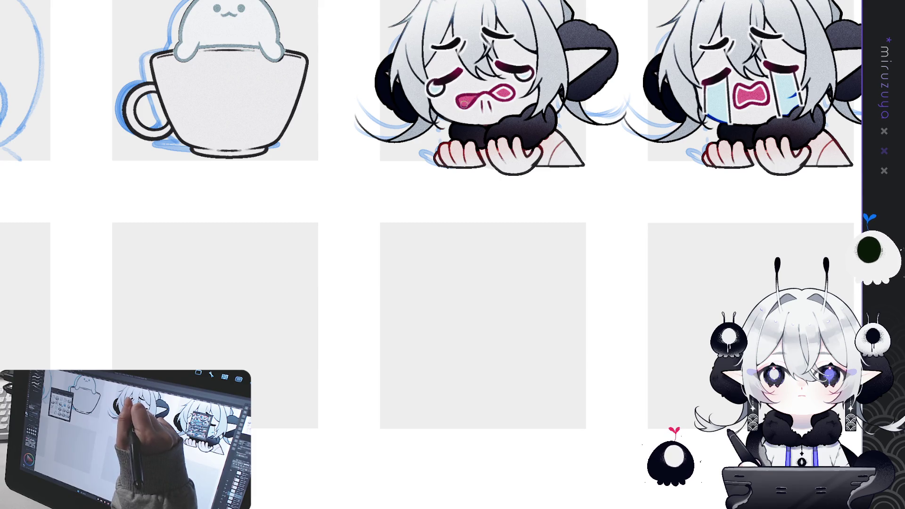
left_click_drag(492, 93, 510, 90)
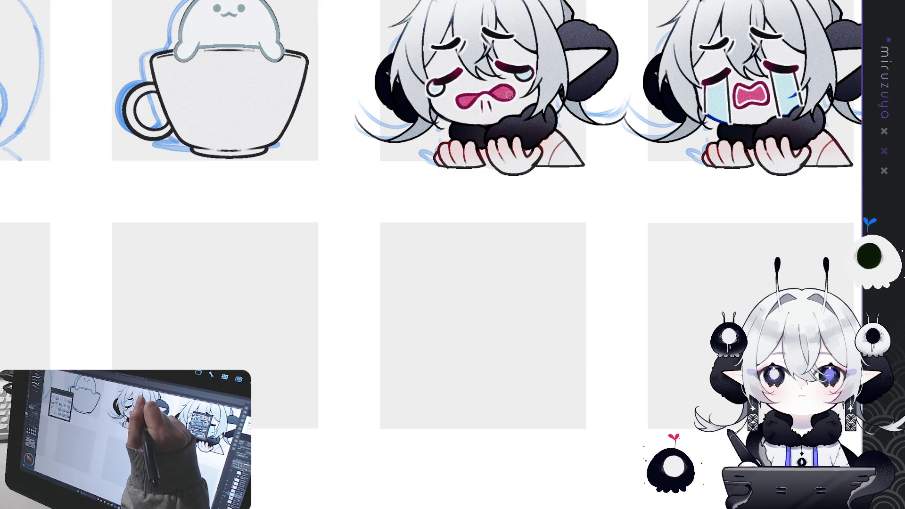
left_click(435, 88)
Paint the CRY chibi's mouth pink and add darker blue shading to its tears.
mouse_move(614, 112)
left_mouse_down()
mouse_move(384, 198)
mouse_move(264, 192)
left_mouse_up()
left_click(389, 173)
mouse_move(410, 182)
left_mouse_down()
mouse_move(408, 168)
mouse_move(394, 169)
mouse_move(415, 182)
left_mouse_up()
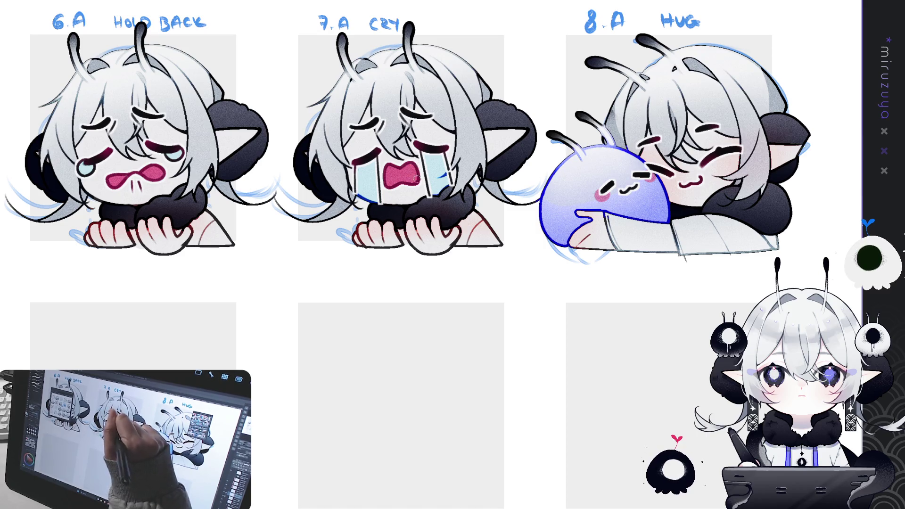
left_click_drag(425, 151, 433, 198)
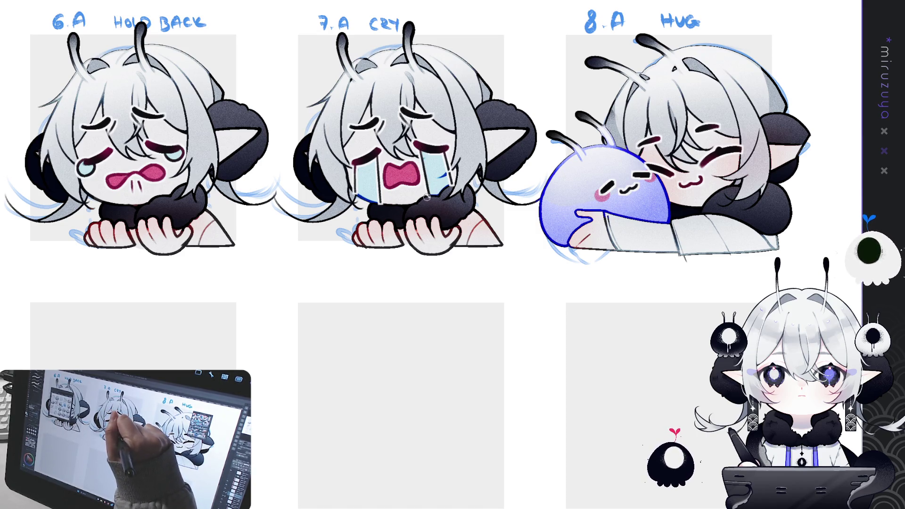
left_click_drag(439, 150, 456, 187)
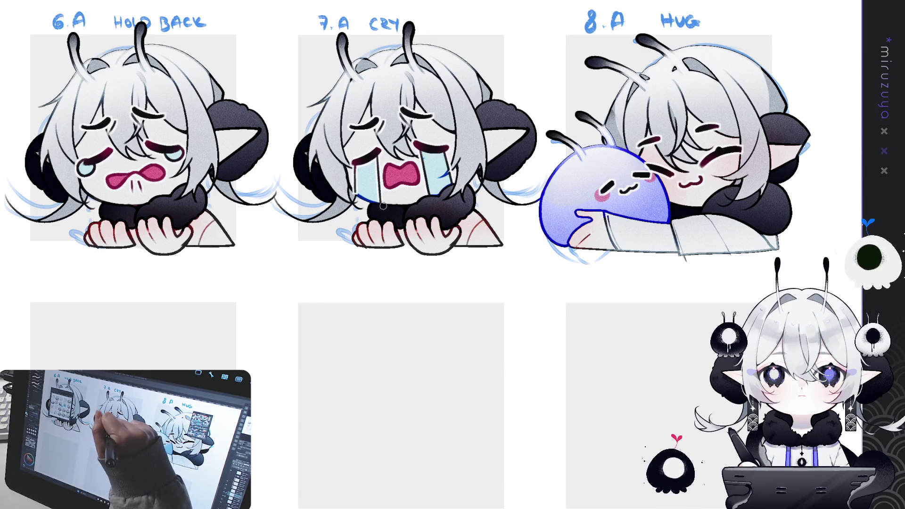
left_click_drag(372, 158, 353, 192)
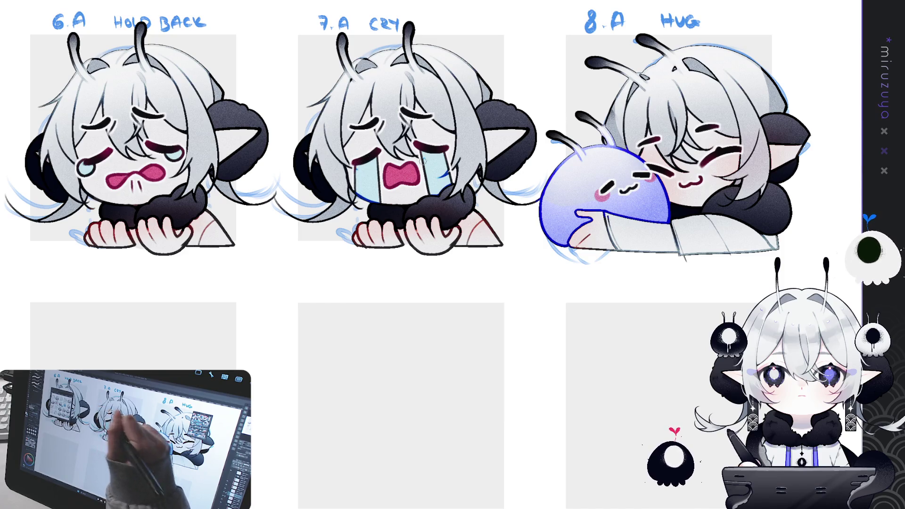
mouse_move(613, 189)
left_mouse_down()
mouse_move(423, 198)
mouse_move(393, 222)
left_mouse_up()
left_click_drag(426, 194, 411, 198)
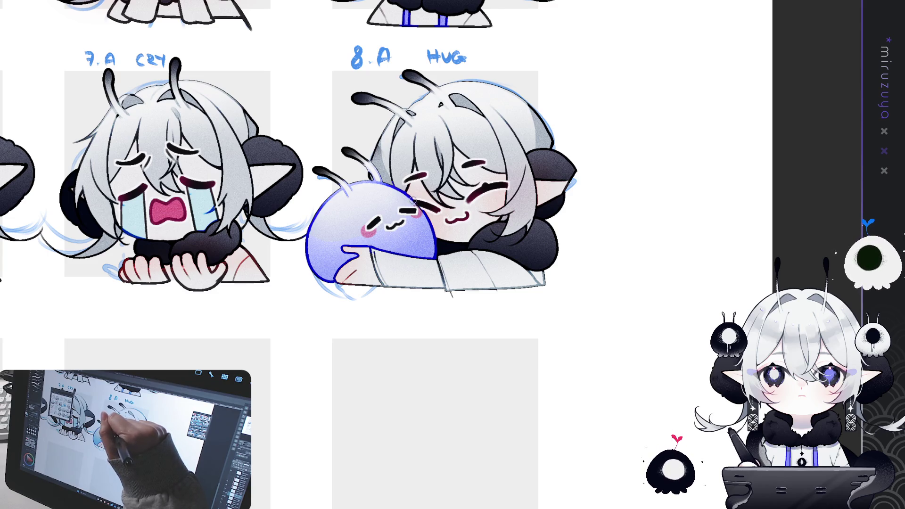
Paint darker pink inside the DROOL and WOW mouths.
scroll(426, 217, "up", 5)
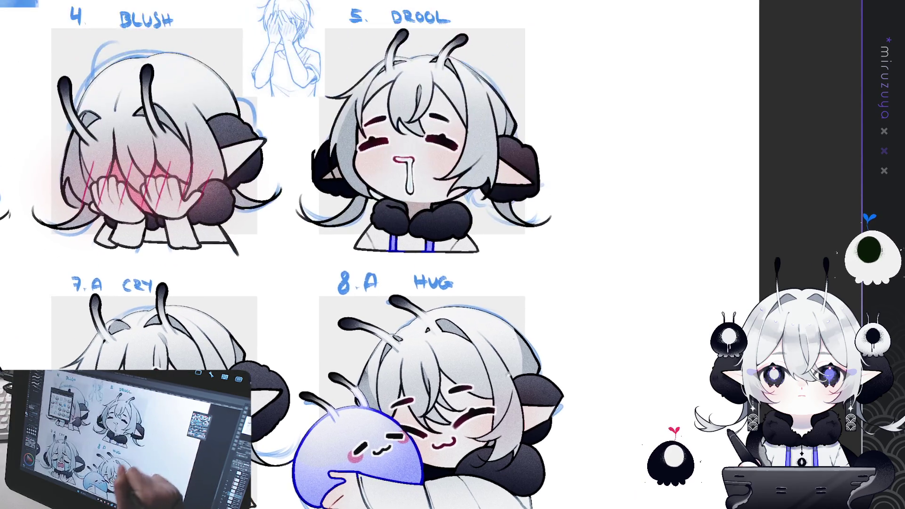
mouse_move(404, 163)
left_mouse_down()
mouse_move(396, 159)
mouse_move(408, 169)
left_mouse_up()
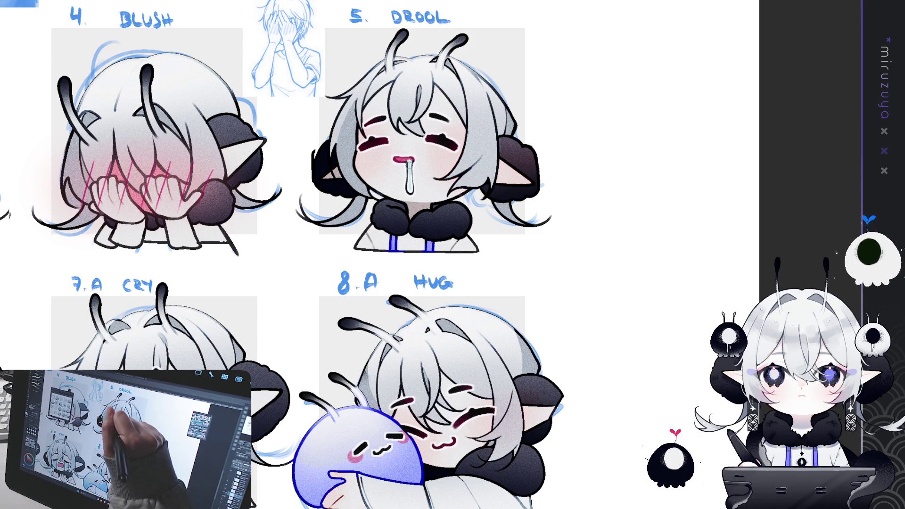
scroll(409, 187, "left", 10)
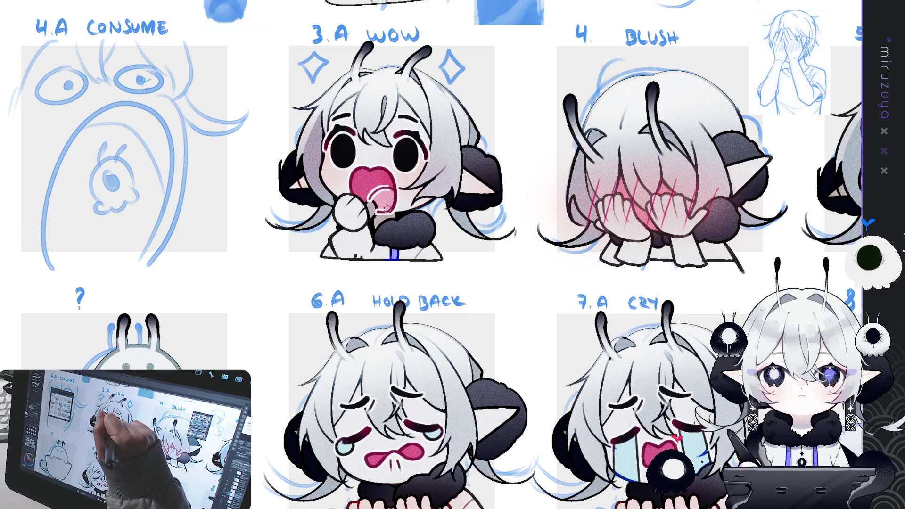
mouse_move(373, 203)
left_mouse_down()
mouse_move(388, 186)
mouse_move(419, 462)
left_mouse_up()
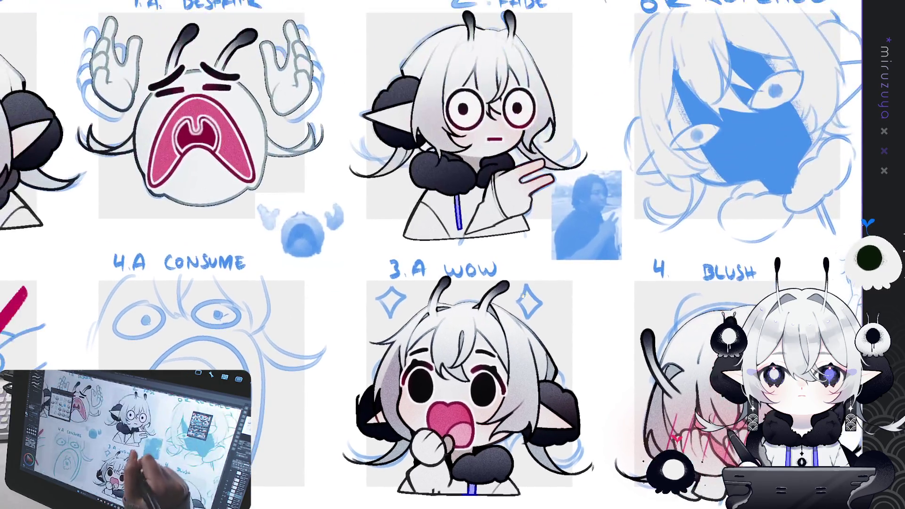
Shade the DESPAIR mouth interior a deeper pink, then pan to the top-right emotes and notes.
left_click_drag(419, 292, 701, 302)
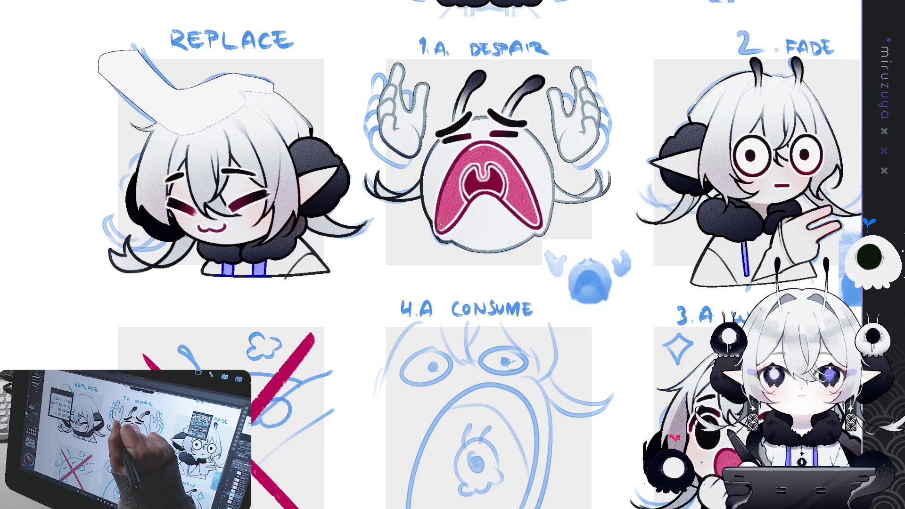
mouse_move(438, 217)
left_mouse_down()
mouse_move(448, 224)
mouse_move(464, 202)
mouse_move(467, 175)
mouse_move(464, 201)
mouse_move(502, 193)
mouse_move(500, 170)
mouse_move(505, 184)
mouse_move(490, 180)
mouse_move(472, 149)
mouse_move(504, 153)
mouse_move(485, 145)
mouse_move(523, 177)
mouse_move(537, 222)
left_mouse_up()
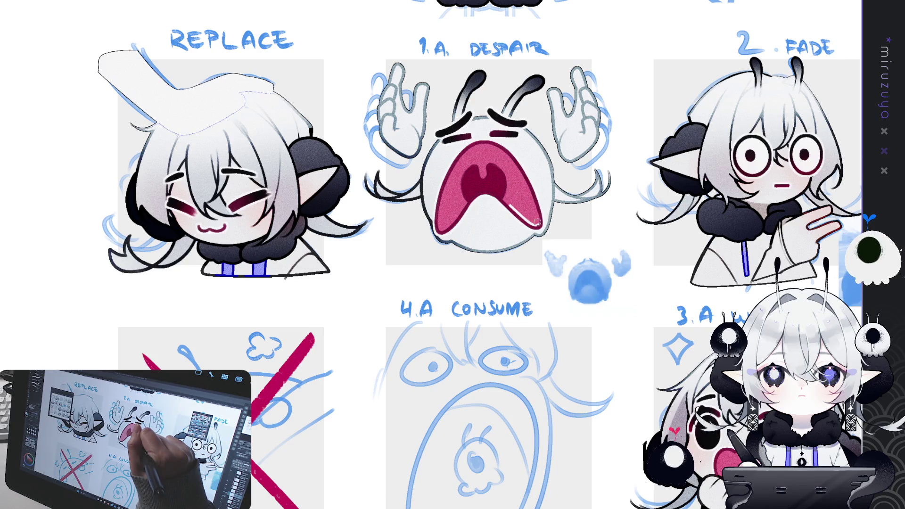
left_click_drag(524, 90, 524, 312)
mouse_move(627, 311)
left_mouse_down()
mouse_move(191, 311)
mouse_move(193, 332)
left_mouse_up()
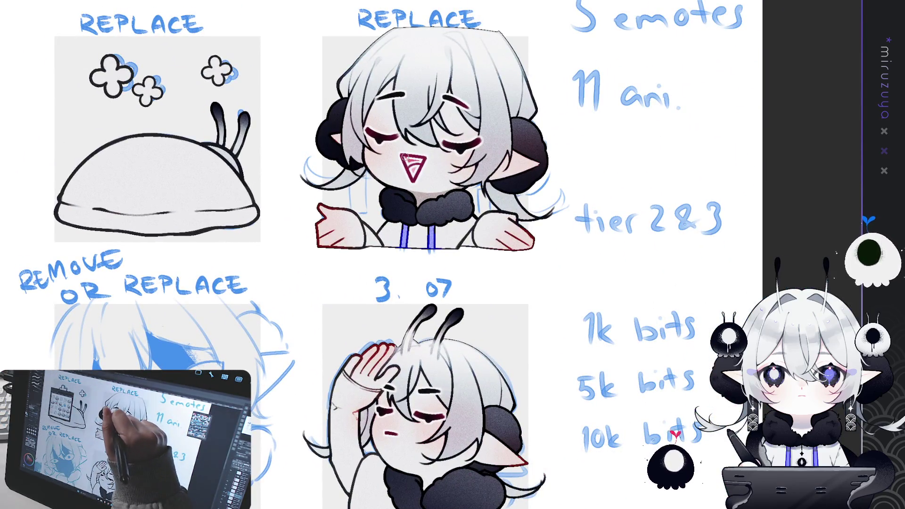
Darken the laughing REPLACE emote's open mouth and fit the whole sheet in the window.
left_click_drag(414, 176, 413, 162)
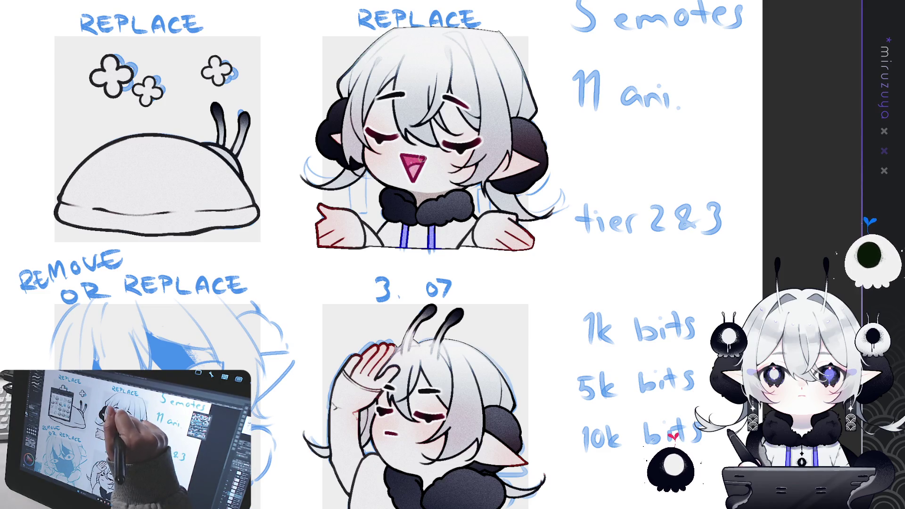
key("ctrl+0")
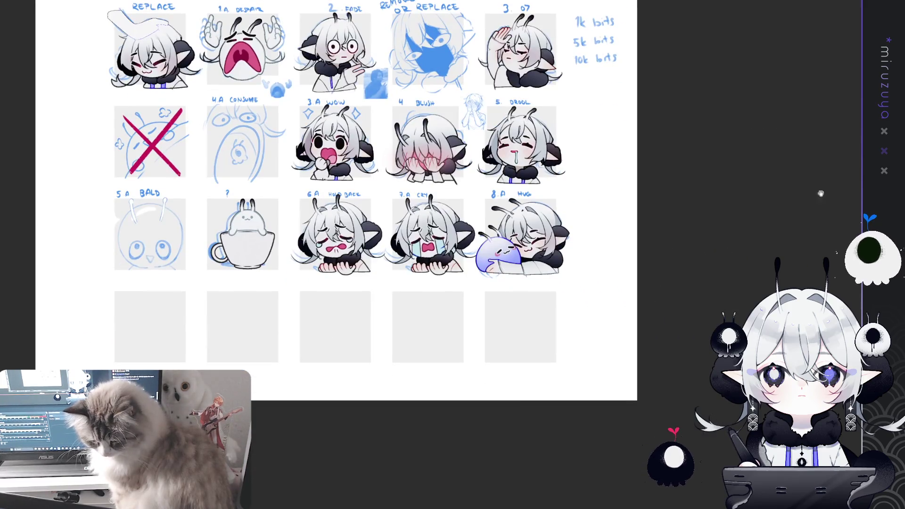
scroll(424, 213, "up", 3)
scroll(729, 41, "right", 5)
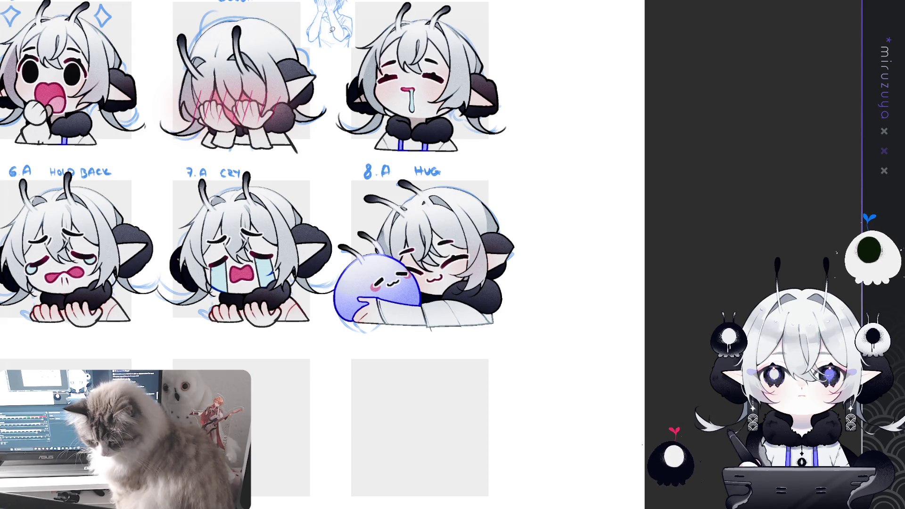
left_click_drag(409, 270, 406, 271)
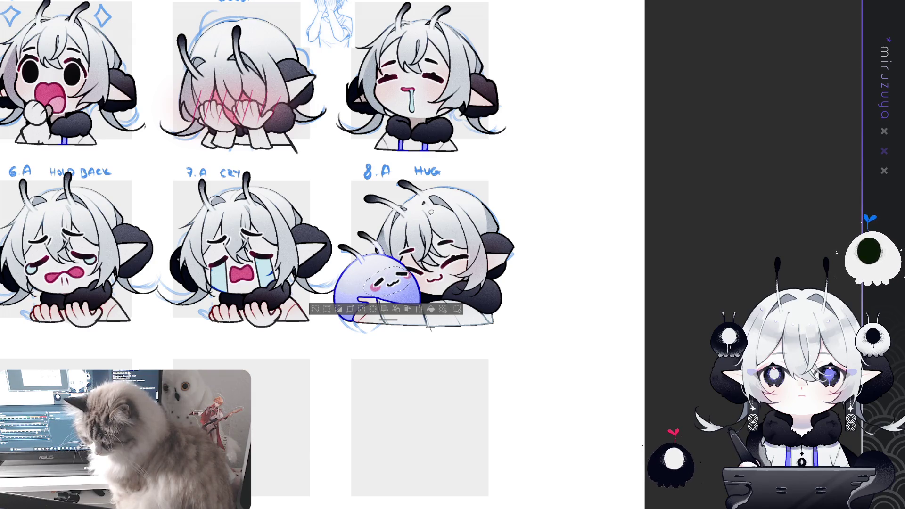
key("ctrl+d")
left_click_drag(387, 198, 684, 155)
left_click_drag(531, 212, 677, 305)
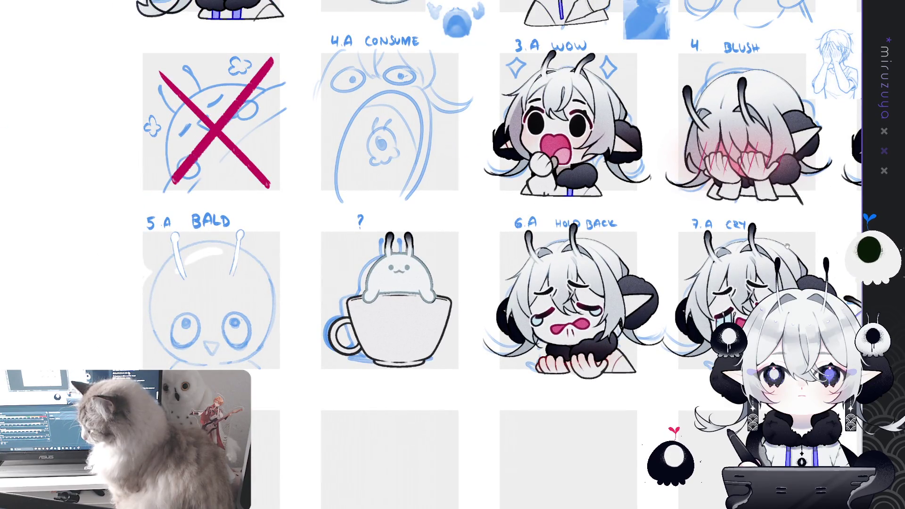
left_click_drag(787, 246, 744, 316)
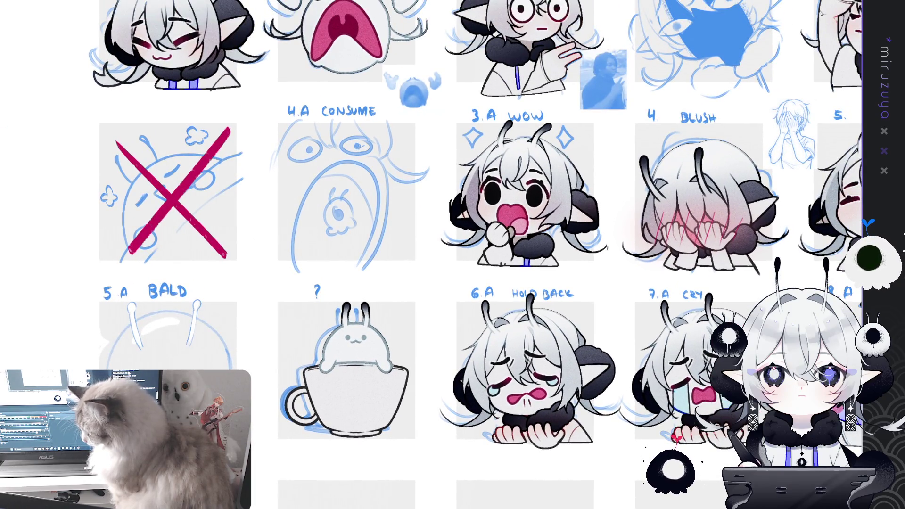
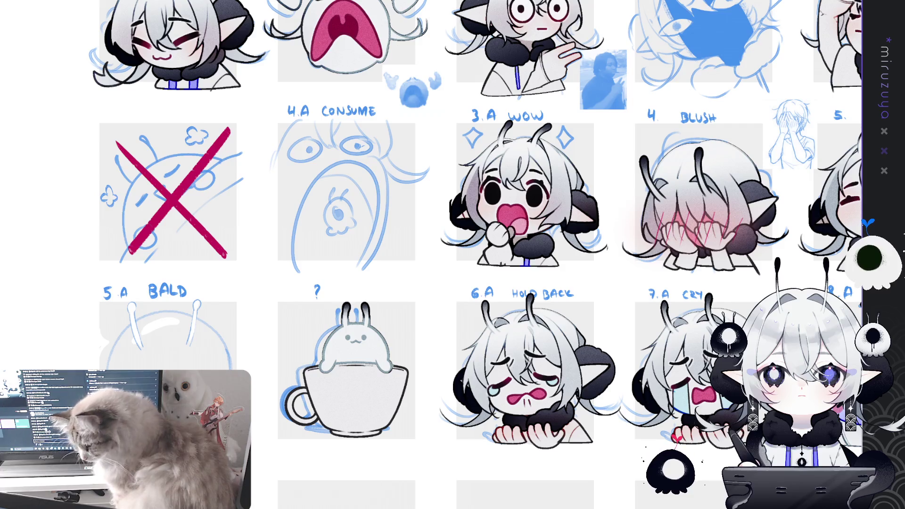
Delete the dark linework over the BLUSH emote's hands and deselect.
scroll(702, 210, "up", 1)
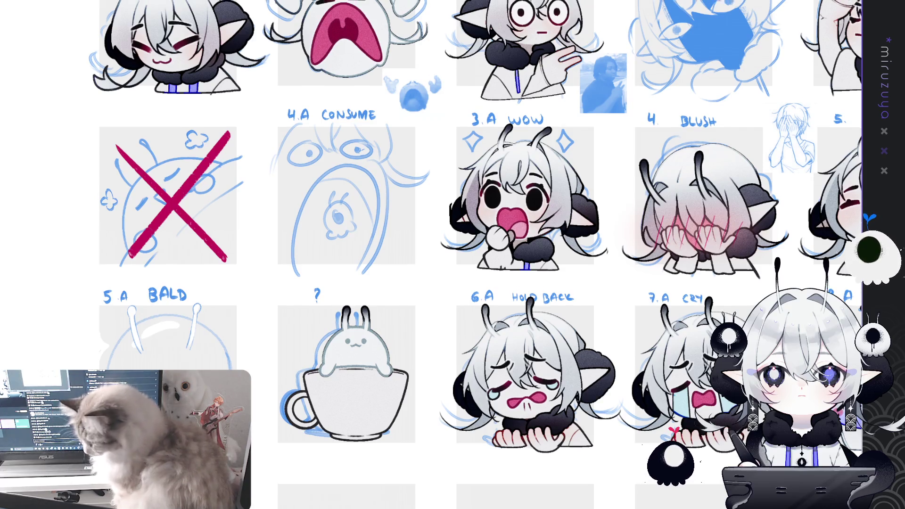
mouse_move(703, 210)
left_mouse_down()
mouse_move(589, 297)
mouse_move(535, 302)
left_mouse_up()
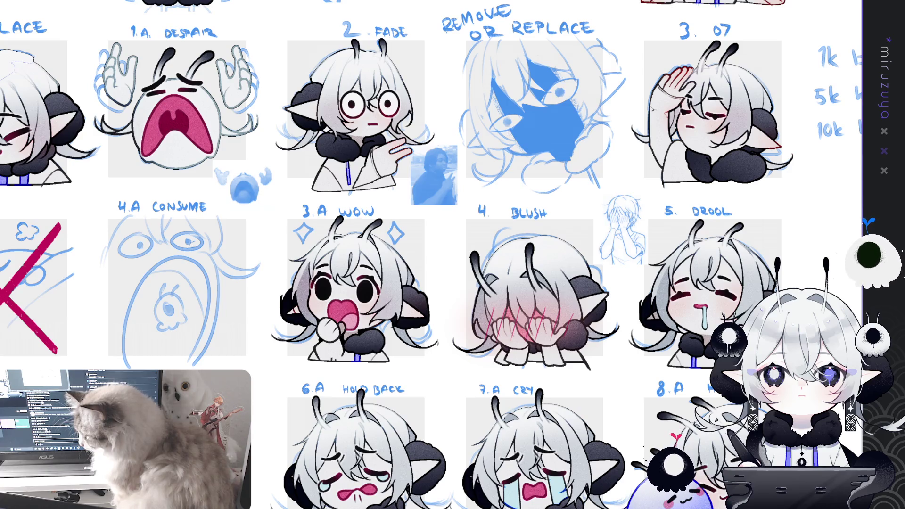
mouse_move(574, 269)
left_mouse_down()
mouse_move(476, 179)
mouse_move(364, 250)
mouse_move(501, 198)
left_mouse_up()
key("Delete")
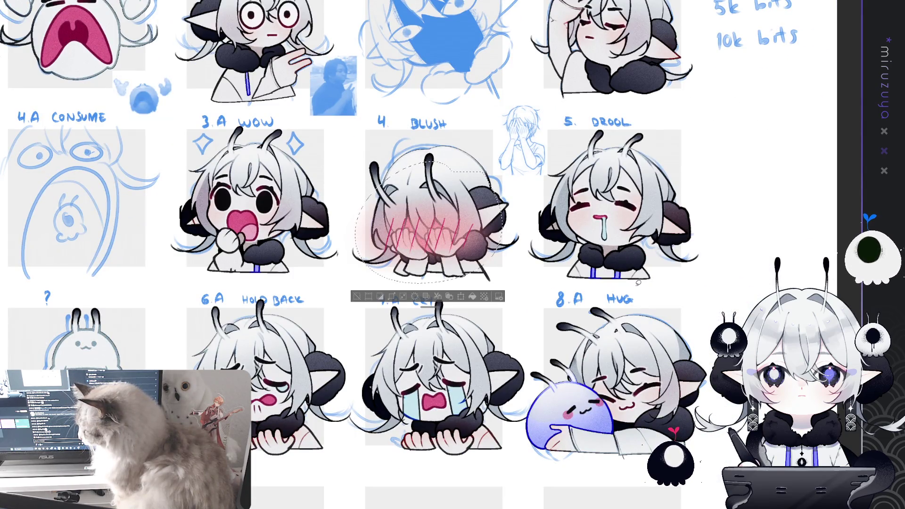
key("ctrl+d")
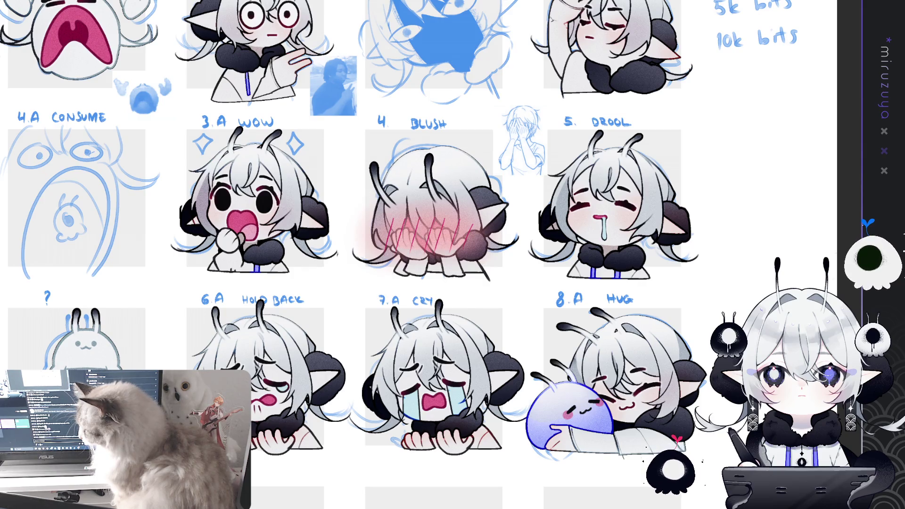
scroll(427, 254, "up", 3)
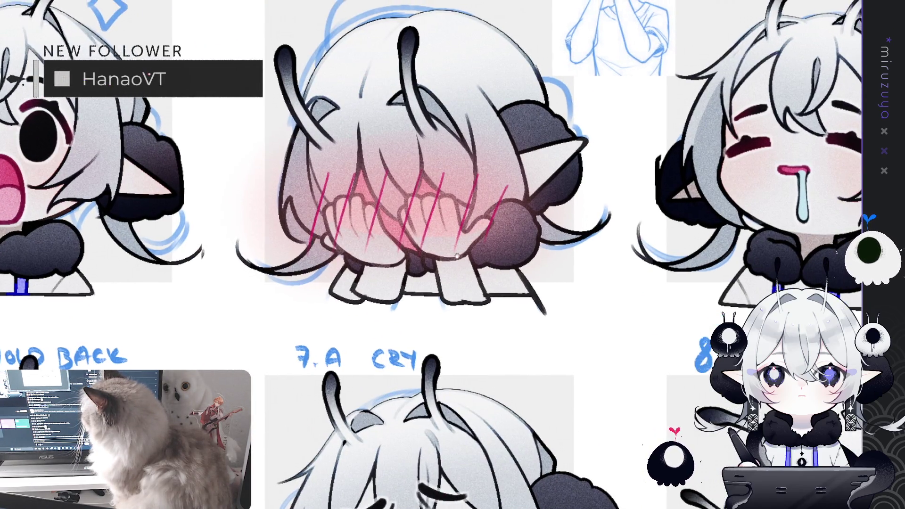
Redraw the seven diagonal pink blush strokes across the BLUSH face in bolder pink.
left_click_drag(472, 234, 455, 238)
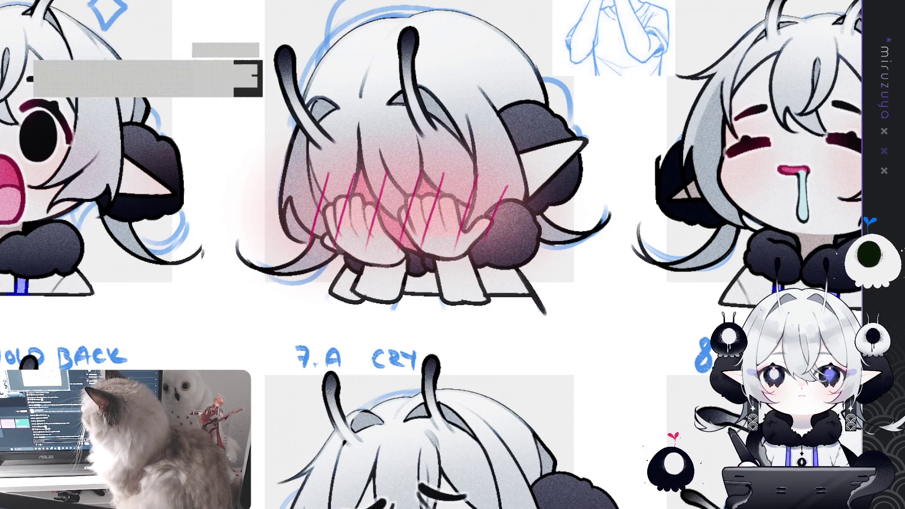
left_click_drag(330, 172, 309, 238)
left_click_drag(359, 170, 333, 241)
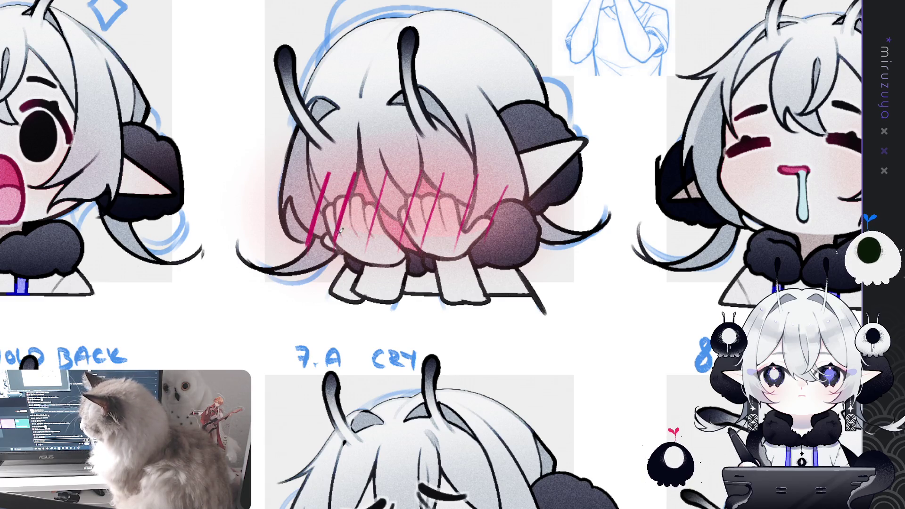
left_click_drag(391, 168, 366, 247)
left_click_drag(422, 168, 405, 235)
left_click_drag(446, 170, 421, 246)
left_click_drag(479, 174, 457, 244)
left_click_drag(509, 188, 484, 243)
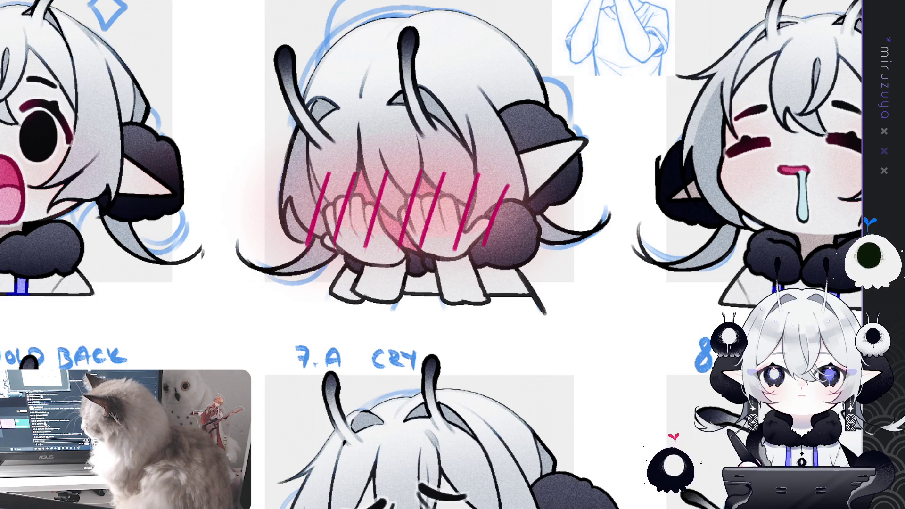
key("ctrl+0")
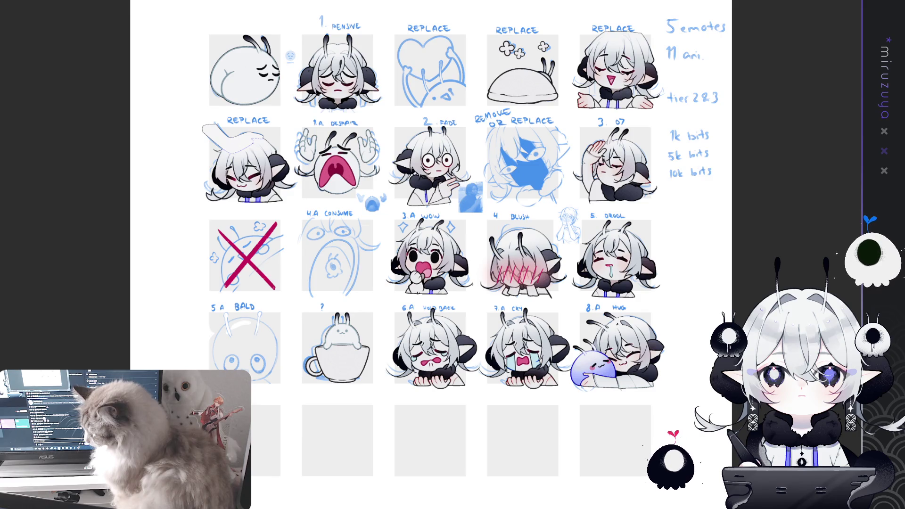
key("ctrl+Tab")
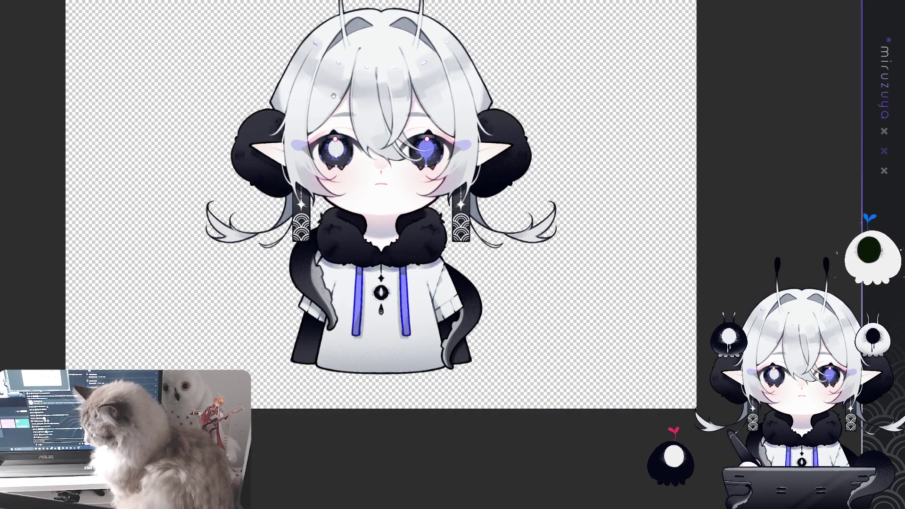
key("ctrl+Tab")
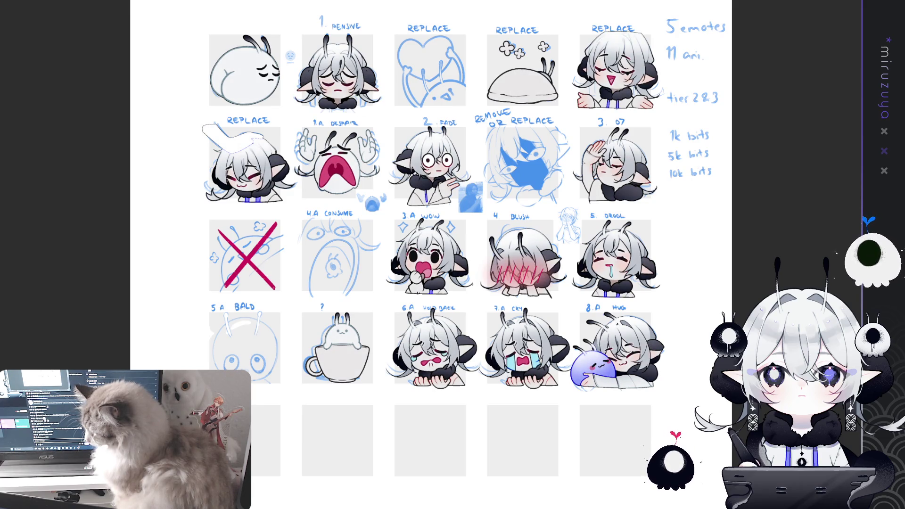
scroll(463, 269, "up", 5)
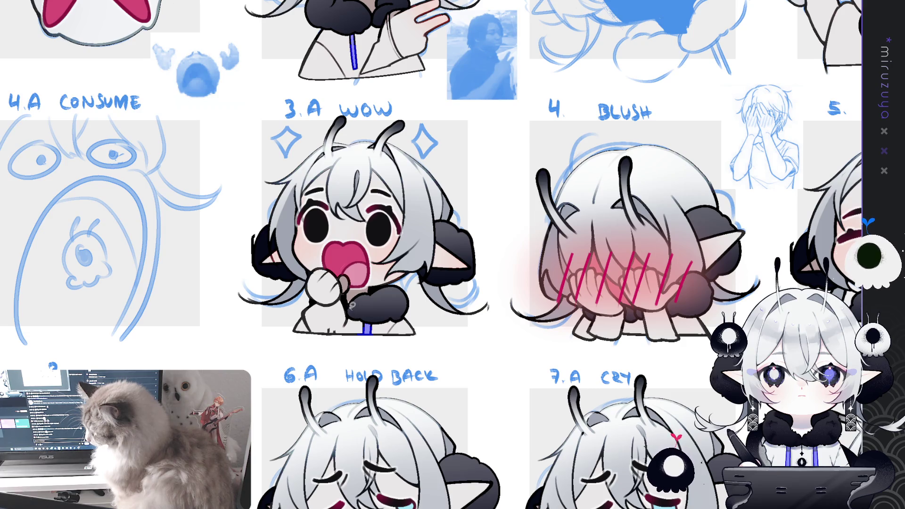
Fill the WOW emote's outfit and the BLUSH emote's lower body dark grey.
mouse_move(290, 313)
left_mouse_down()
mouse_move(410, 356)
mouse_move(422, 309)
left_mouse_up()
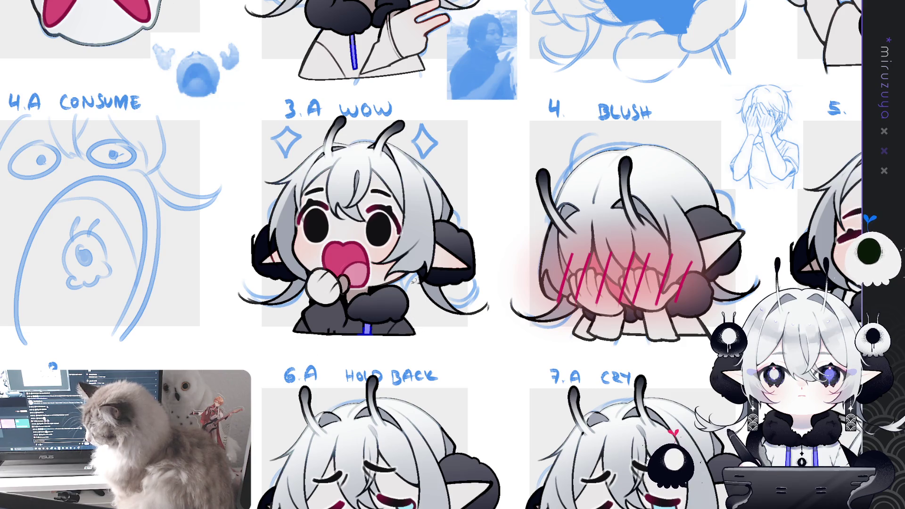
scroll(433, 286, "right", 6)
scroll(433, 287, "down", 1)
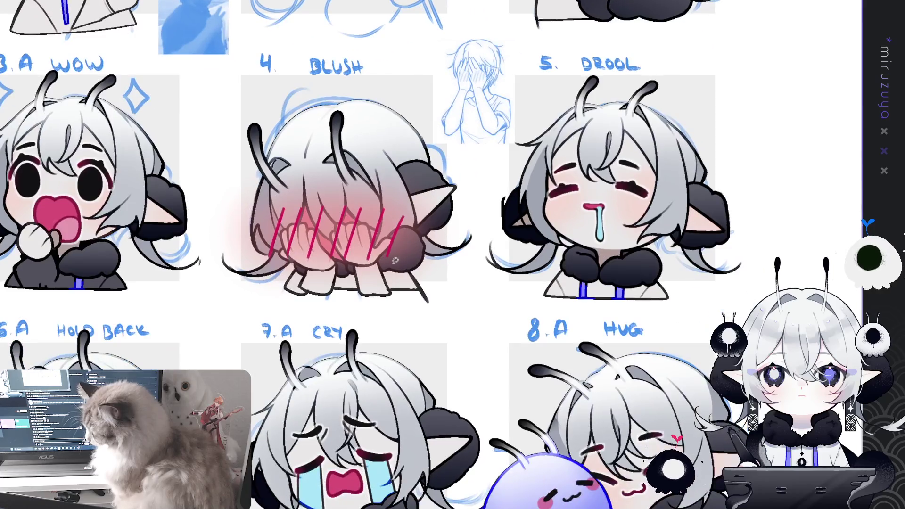
mouse_move(427, 303)
left_mouse_down()
mouse_move(378, 256)
mouse_move(349, 262)
mouse_move(287, 304)
left_mouse_up()
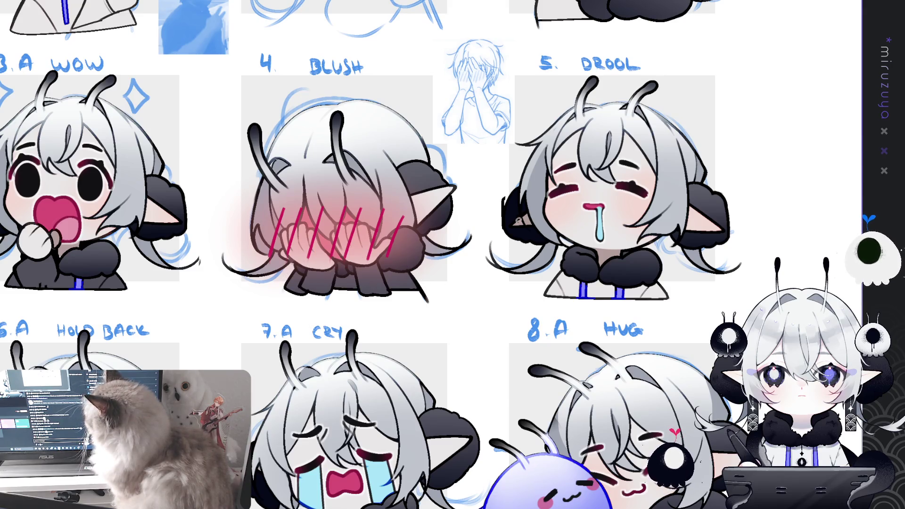
scroll(504, 255, "right", 4)
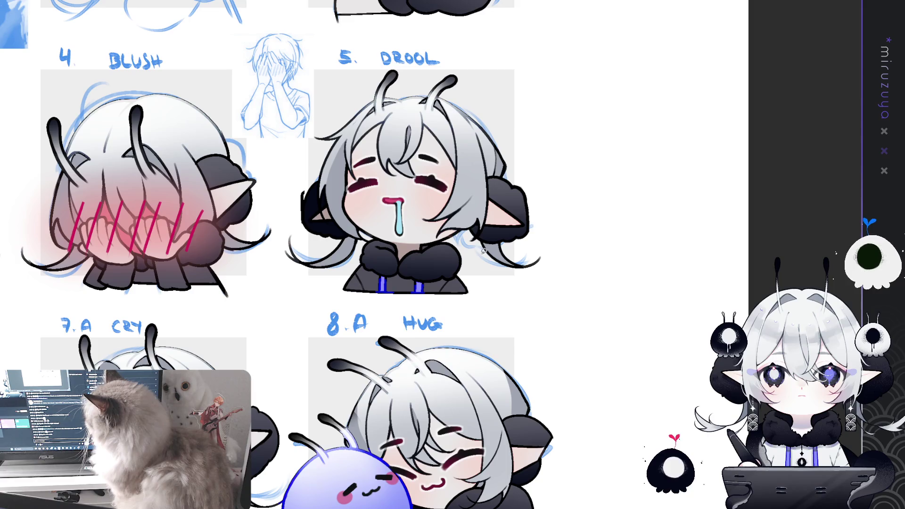
scroll(376, 257, "down", 5)
Lasso-fill the HUG emote's sleeve and chest area dark grey.
left_click_drag(436, 295, 368, 292)
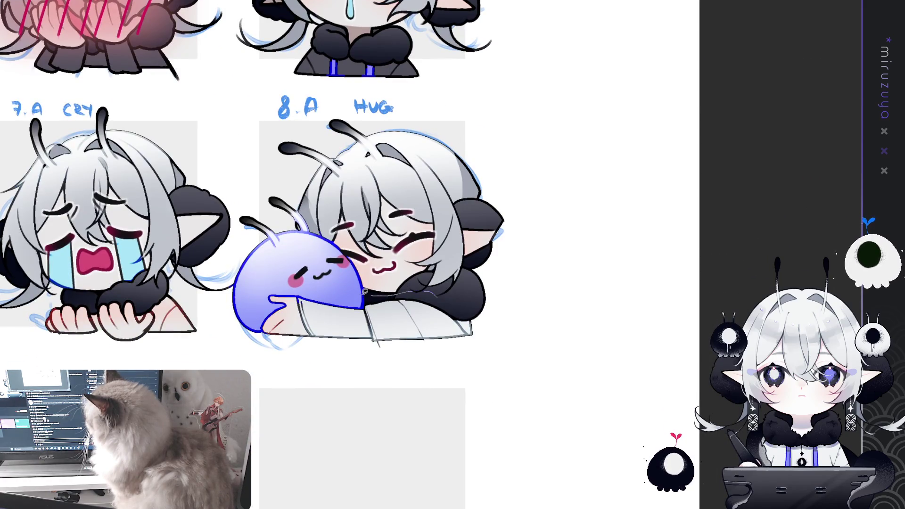
left_click_drag(312, 344, 491, 354)
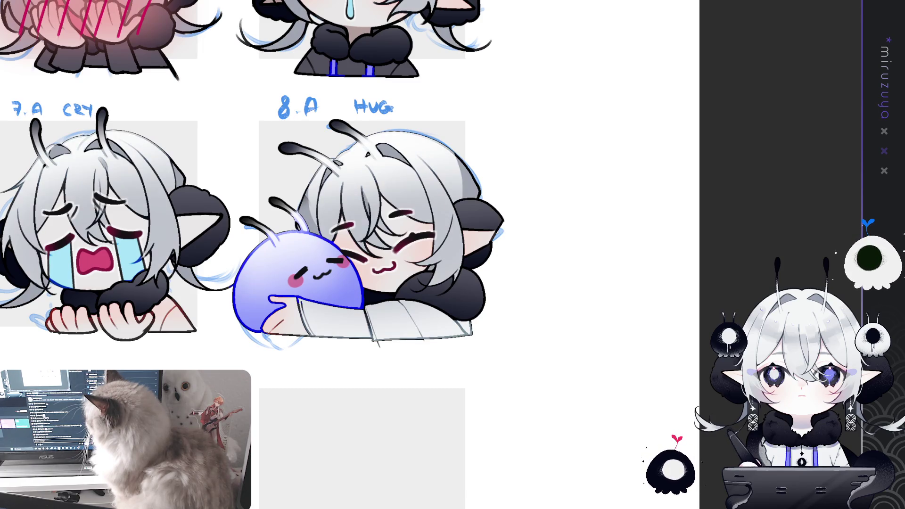
mouse_move(484, 350)
left_mouse_down()
mouse_move(466, 303)
mouse_move(378, 291)
mouse_move(300, 336)
mouse_move(298, 347)
left_mouse_up()
key("alt+BackSpace")
key("ctrl+d")
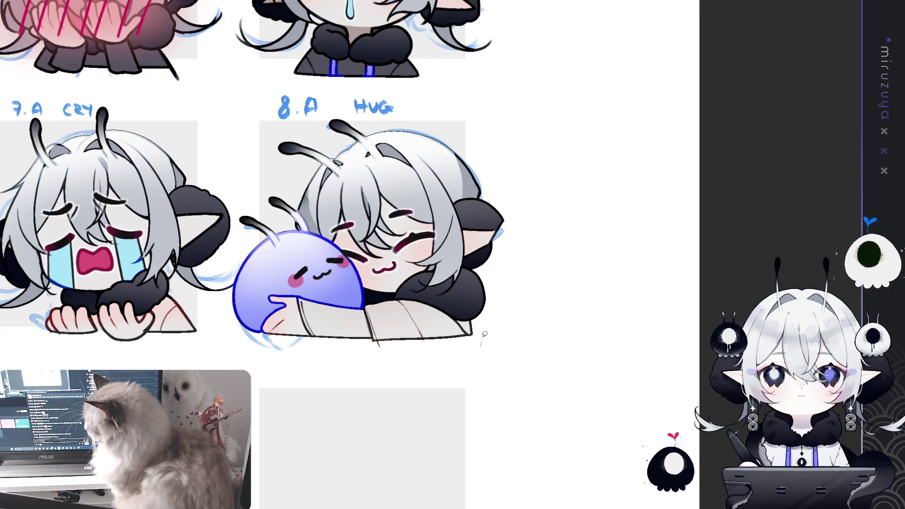
Fill the HUG jacket, sleeve and body dark grey, comparing with undo, and add a light sleeve stroke.
mouse_move(430, 292)
left_mouse_down()
mouse_move(385, 290)
mouse_move(424, 360)
mouse_move(527, 315)
left_mouse_up()
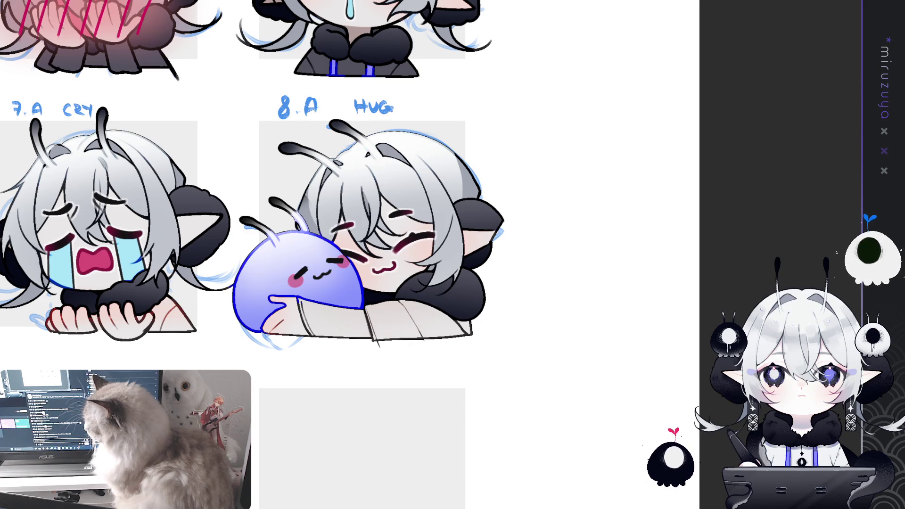
left_click(400, 321)
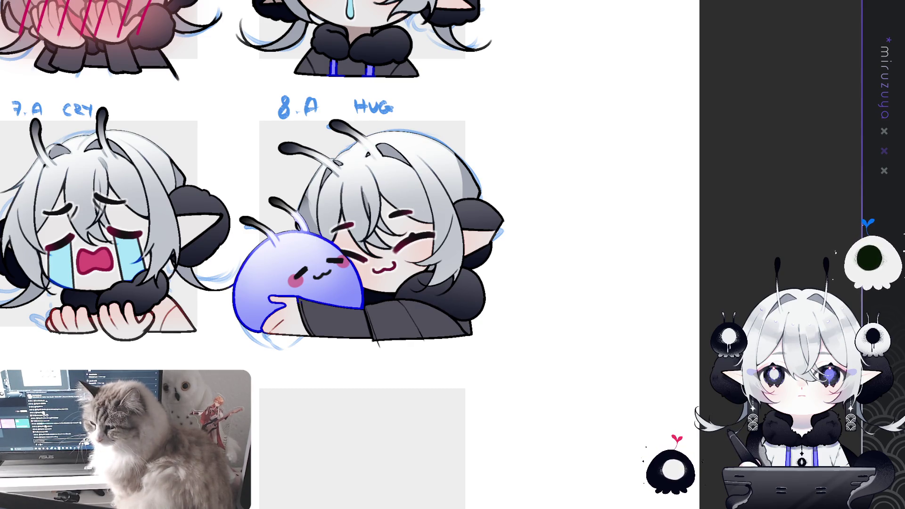
key("ctrl+z")
key("ctrl+y")
key("ctrl+z")
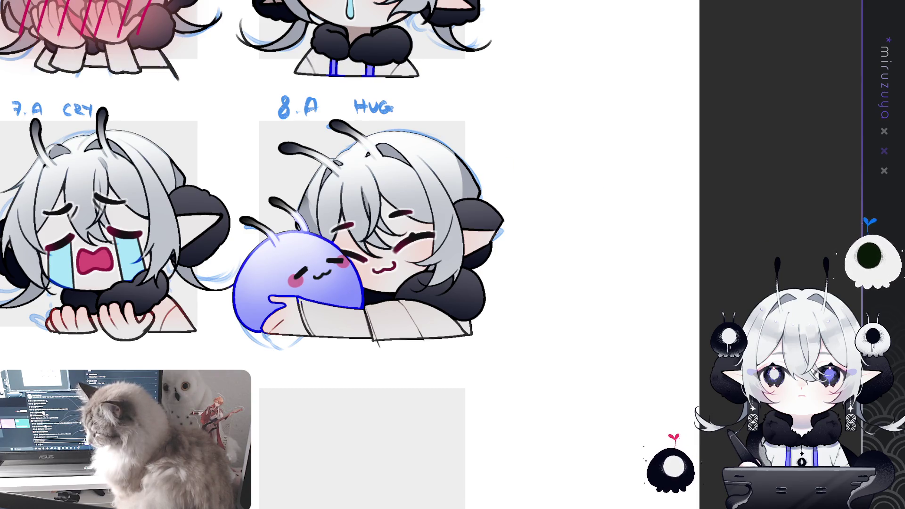
left_click(337, 321)
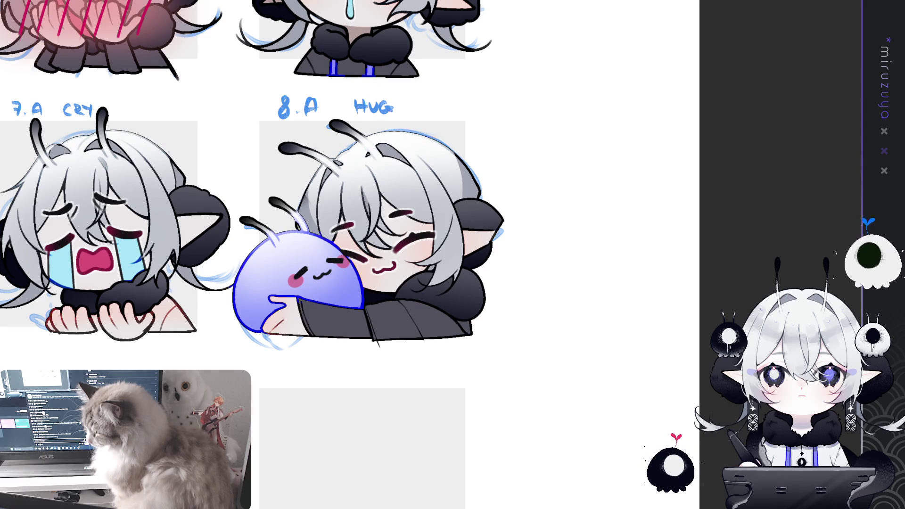
left_click_drag(209, 274, 364, 212)
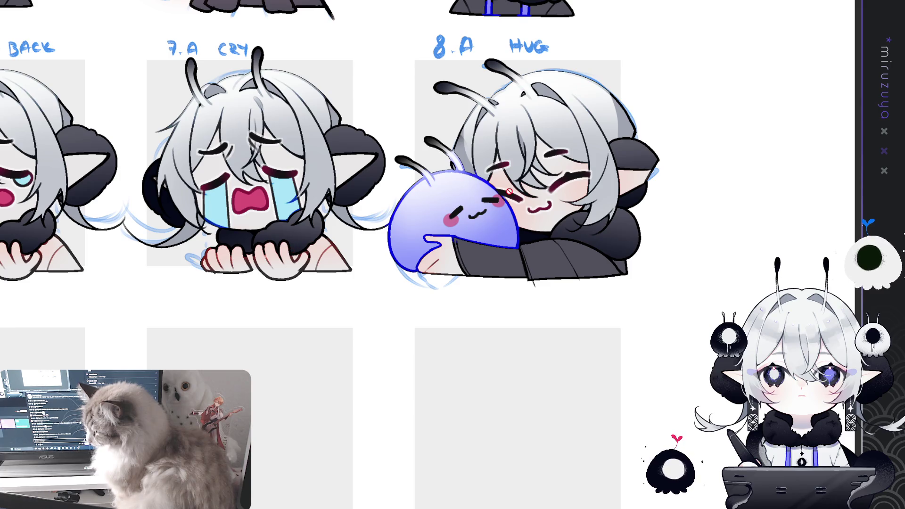
mouse_move(320, 234)
left_mouse_down()
mouse_move(300, 238)
mouse_move(349, 283)
mouse_move(299, 238)
left_mouse_up()
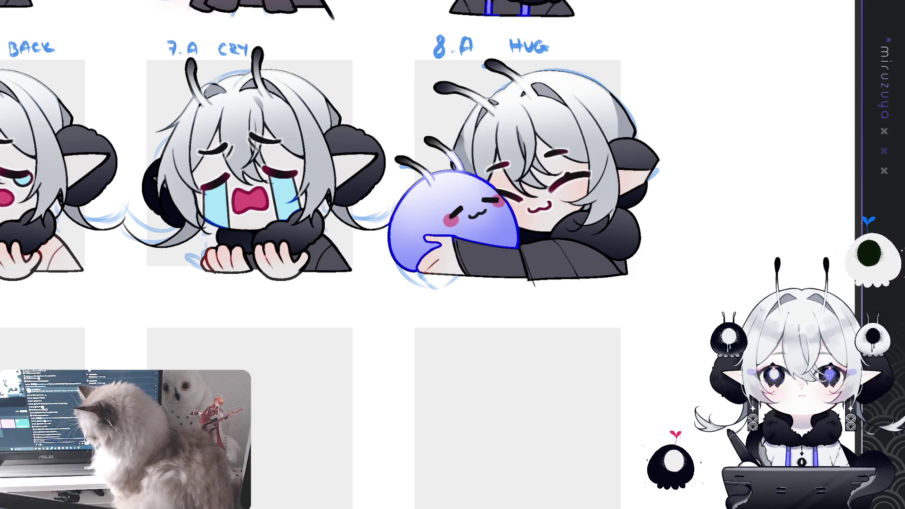
Lasso-fill the laughing bust's clothing, the slug bun body and the clovers above it dark grey.
scroll(595, 193, "down", 2)
scroll(414, 189, "up", 2)
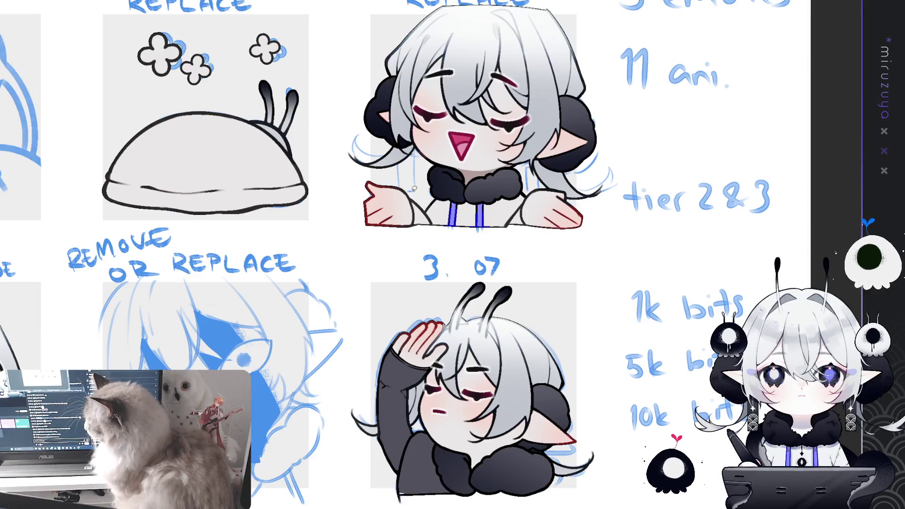
mouse_move(412, 235)
left_mouse_down()
mouse_move(531, 243)
mouse_move(532, 194)
left_mouse_up()
left_click_drag(417, 191, 413, 191)
mouse_move(316, 205)
left_mouse_down()
mouse_move(627, 229)
mouse_move(576, 239)
left_mouse_up()
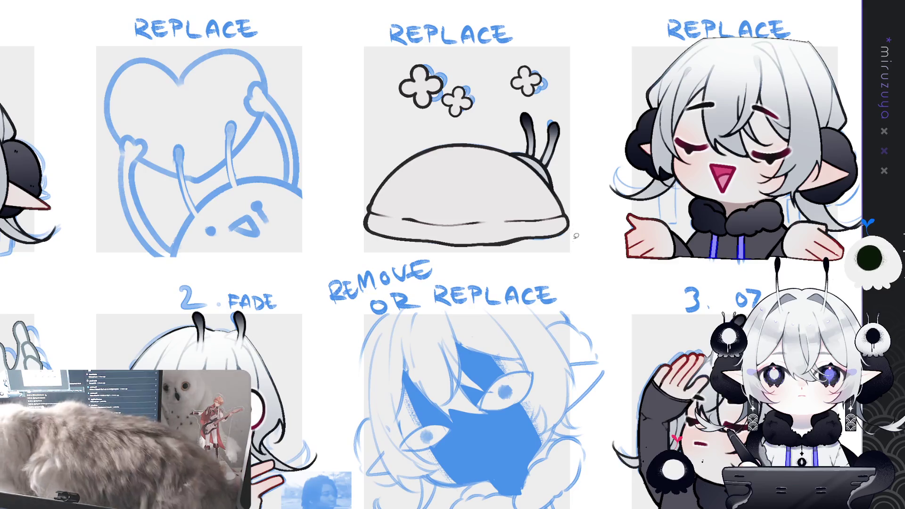
key("alt+BackSpace")
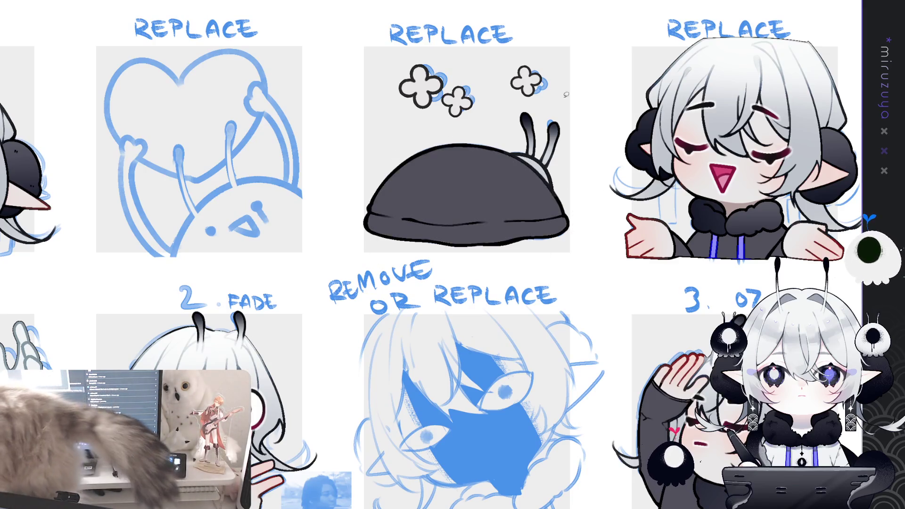
left_click_drag(549, 101, 552, 96)
key("alt+BackSpace")
mouse_move(413, 203)
left_mouse_down()
mouse_move(638, 219)
mouse_move(848, 208)
left_mouse_up()
left_click_drag(616, 273, 714, 178)
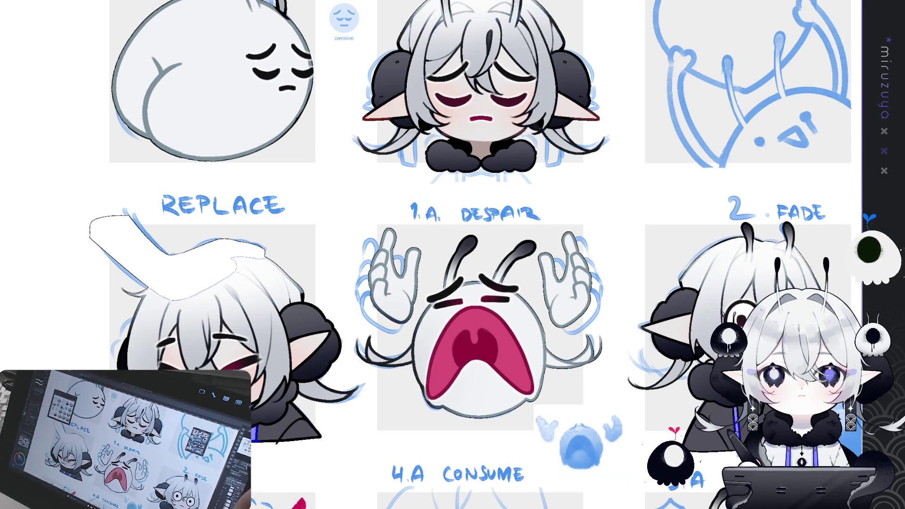
Fill the sketched hand above the REPLACE emote's head with solid blue.
key("ctrl+0")
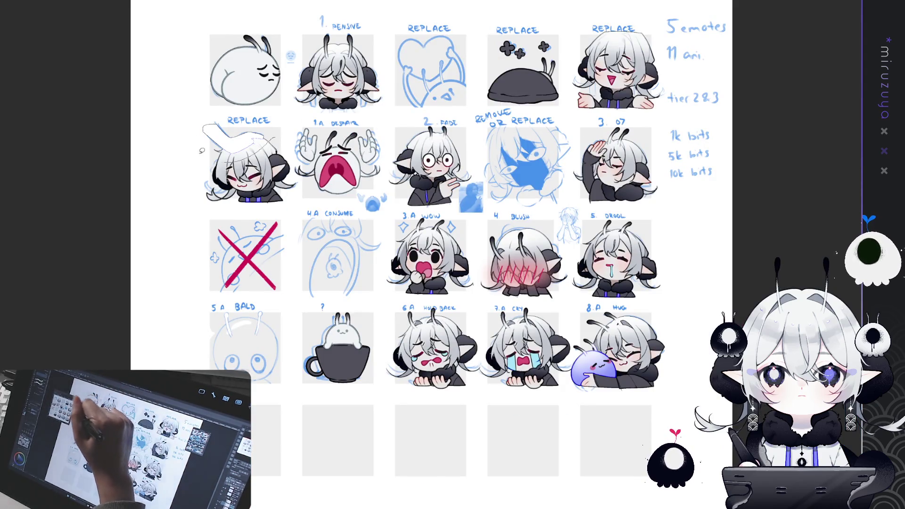
left_click_drag(209, 157, 212, 159)
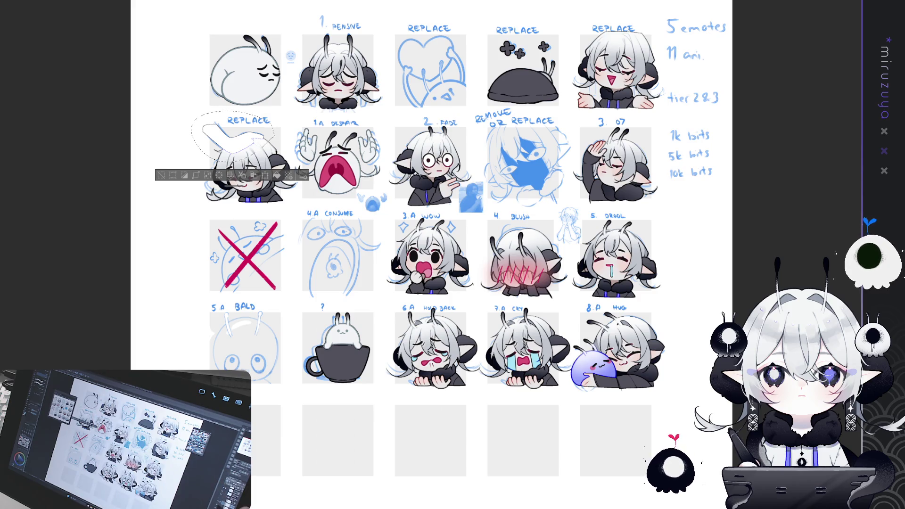
key("alt+BackSpace")
key("ctrl+z")
key("ctrl+y")
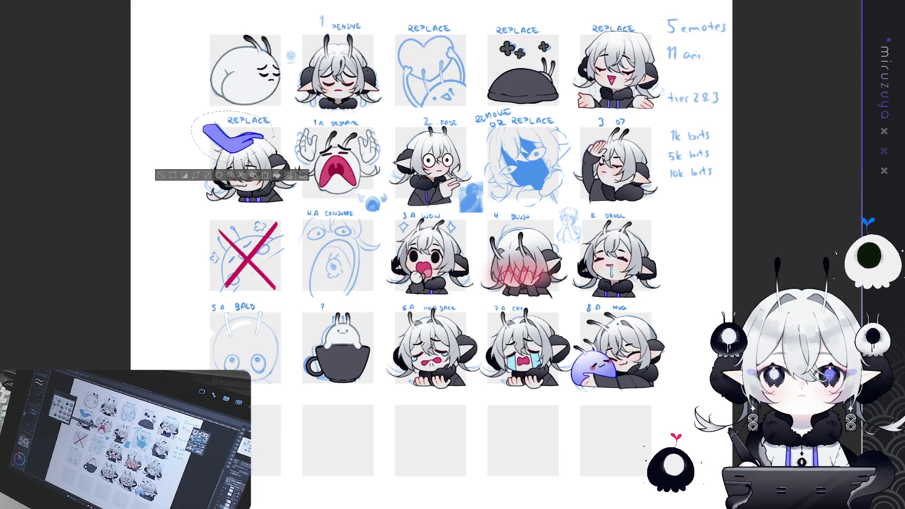
key("ctrl+d")
Turn the black hoodie and cup fills white.
left_click_drag(424, 283, 416, 236)
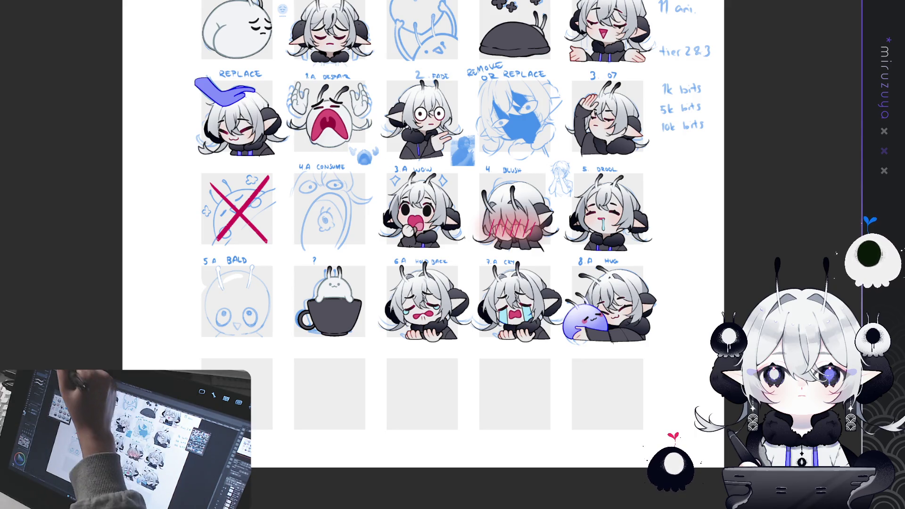
key("ctrl+z")
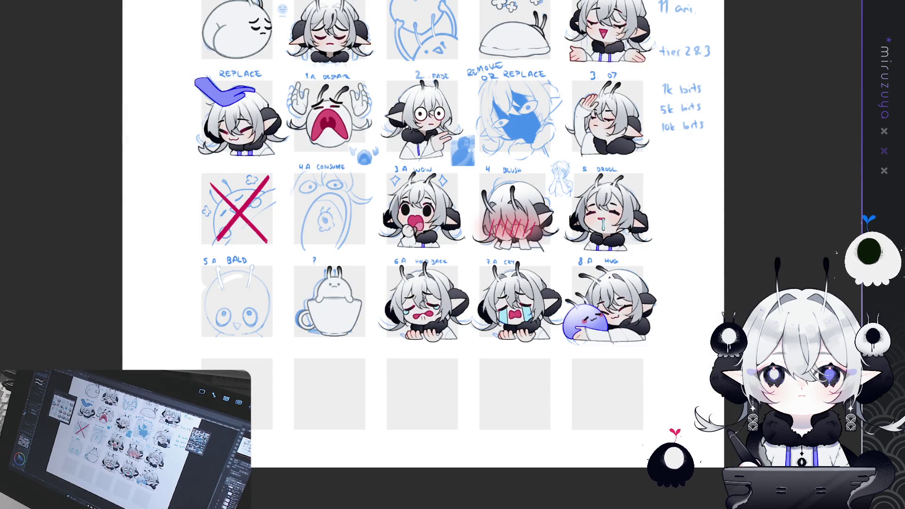
key("ctrl+plus")
key("ctrl+plus")
key("ctrl+plus")
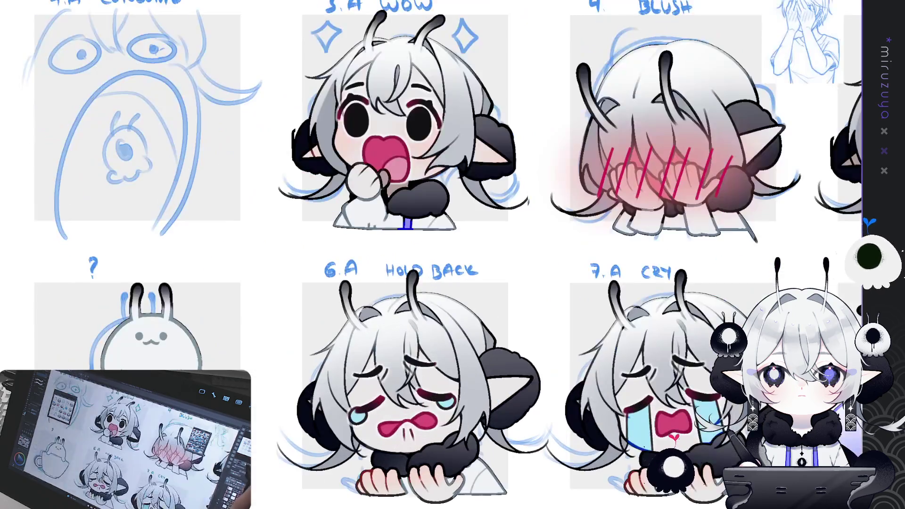
Fill the WOW emote's sleeve black.
left_click_drag(451, 175, 445, 166)
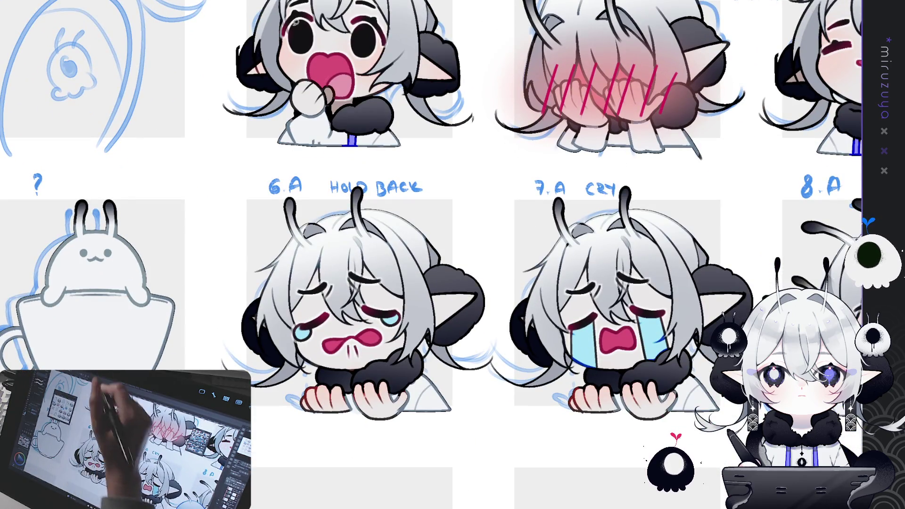
mouse_move(329, 102)
left_mouse_down()
mouse_move(334, 124)
mouse_move(320, 146)
mouse_move(290, 121)
mouse_move(330, 111)
left_mouse_up()
key("alt+Delete")
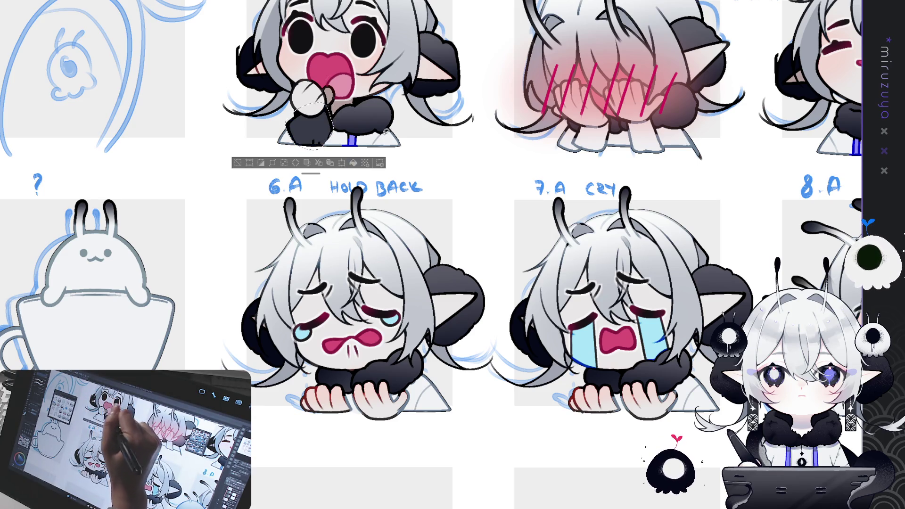
key("ctrl+d")
Fill the BLUSH emote's hands and the 07 emote's raised arm dark.
mouse_move(559, 125)
left_mouse_down()
mouse_move(366, 233)
mouse_move(347, 269)
mouse_move(329, 257)
left_mouse_up()
mouse_move(376, 226)
left_mouse_down()
mouse_move(406, 278)
mouse_move(416, 257)
mouse_move(399, 229)
mouse_move(383, 235)
left_mouse_up()
left_click(417, 292)
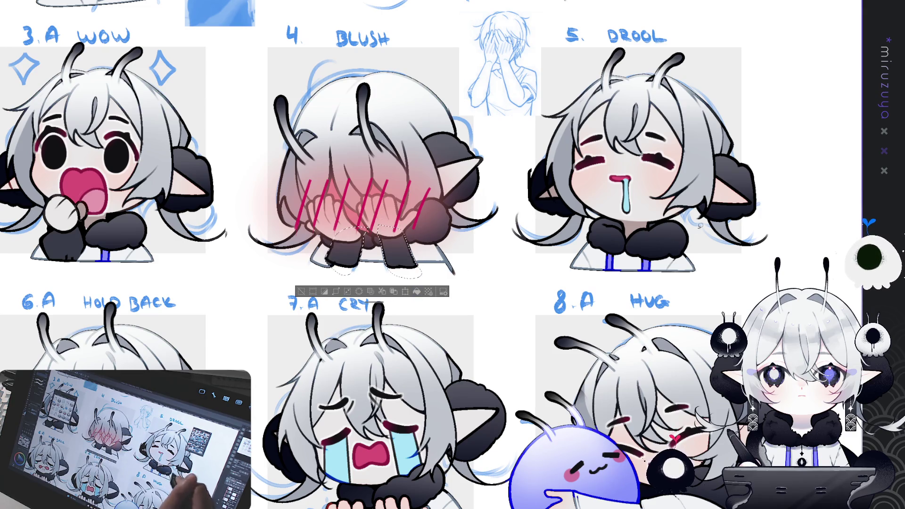
scroll(417, 238, "up", 5)
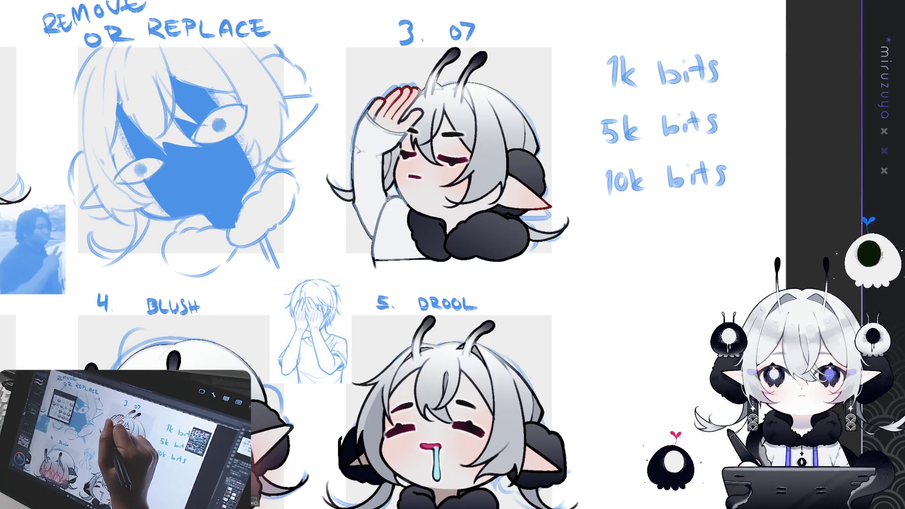
mouse_move(370, 240)
left_mouse_down()
mouse_move(390, 91)
mouse_move(391, 206)
left_mouse_up()
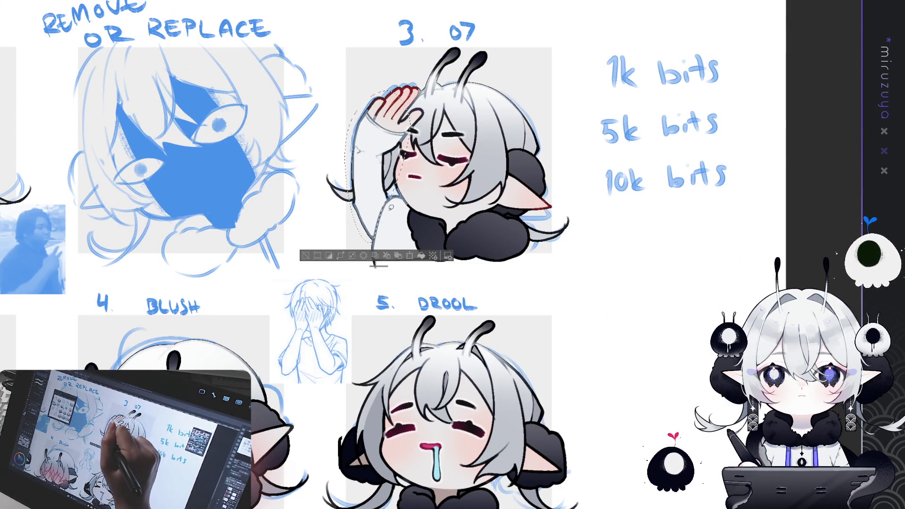
left_click(422, 255)
key("ctrl+d")
Select the laughing emote's arms, then drop the selection without filling.
scroll(472, 283, "left", 10)
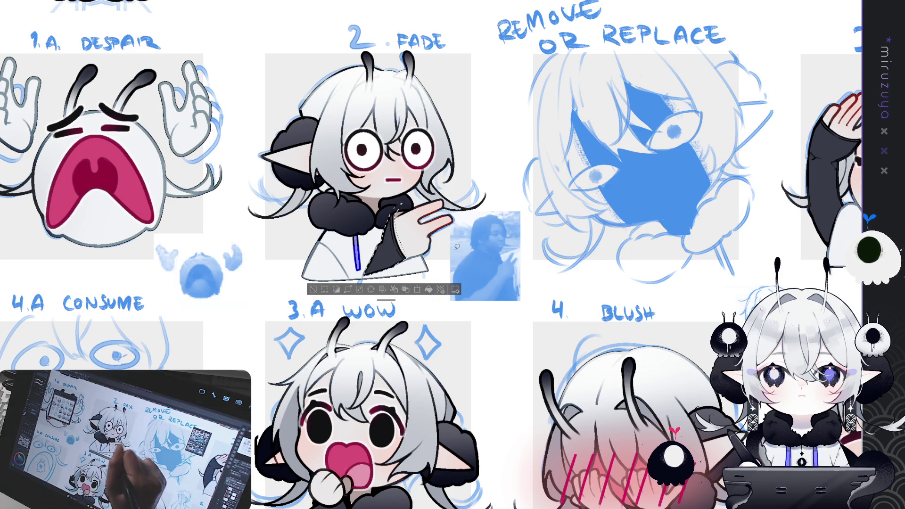
scroll(432, 255, "left", 5)
scroll(453, 255, "up", 5)
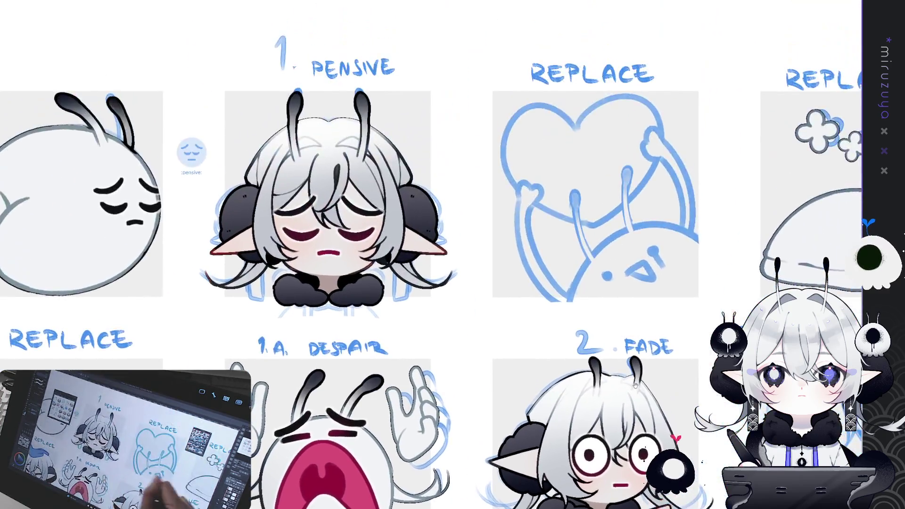
scroll(452, 254, "right", 10)
scroll(452, 255, "up", 3)
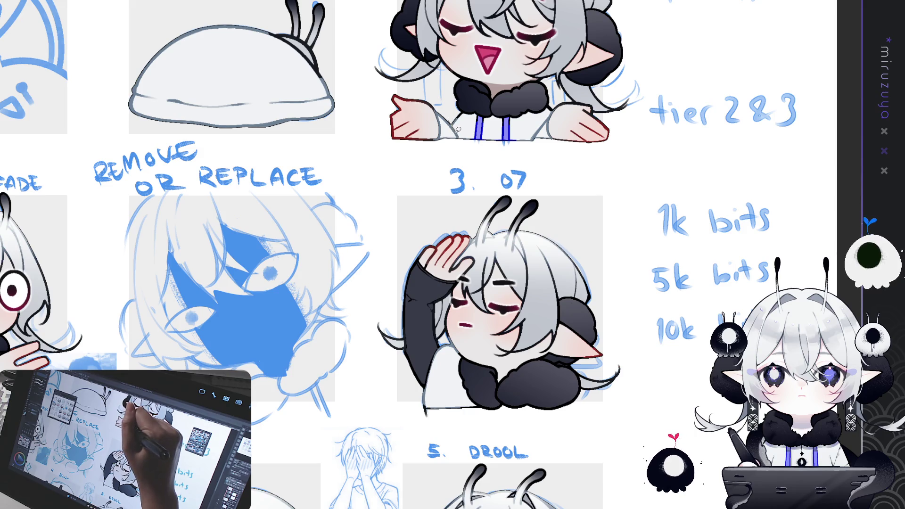
mouse_move(443, 141)
left_mouse_down()
mouse_move(426, 110)
mouse_move(455, 140)
left_mouse_up()
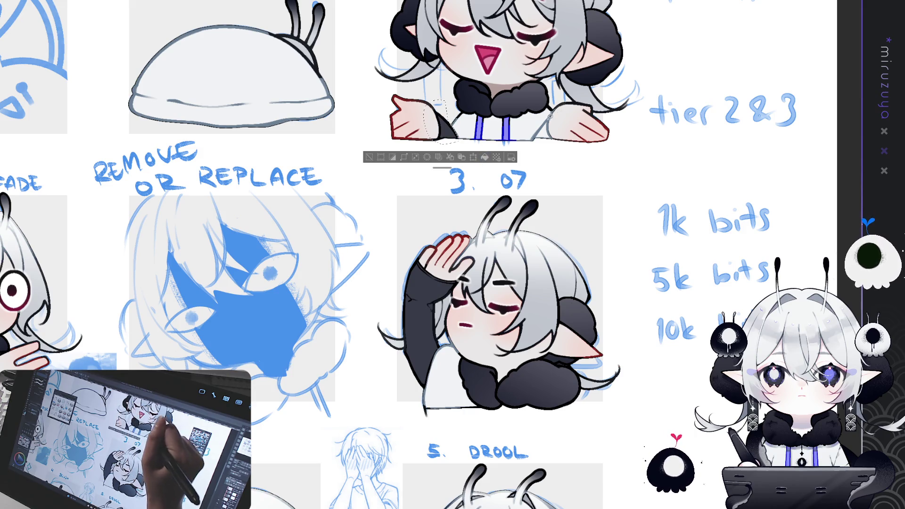
mouse_move(561, 103)
left_mouse_down()
mouse_move(534, 142)
mouse_move(566, 144)
left_mouse_up()
key("ctrl+d")
Fill the HUG emote's sleeve dark grey.
scroll(579, 149, "down", 8)
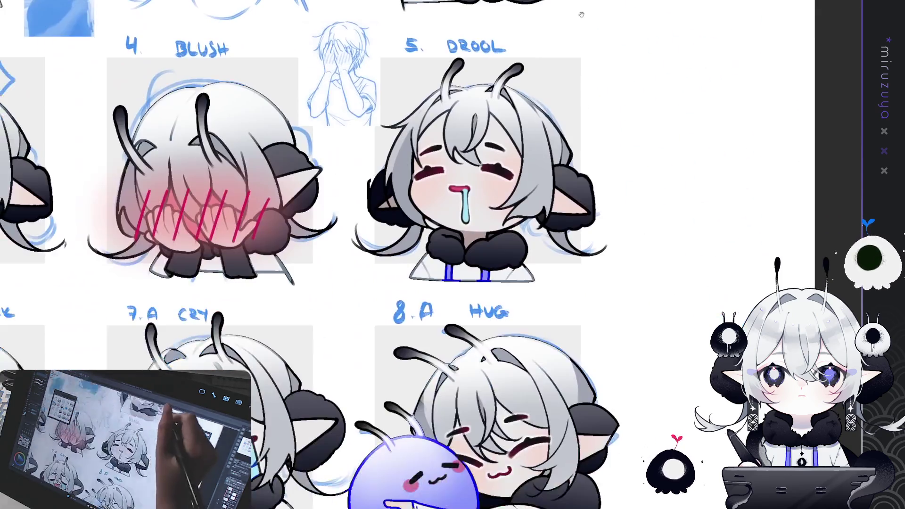
scroll(354, 254, "down", 5)
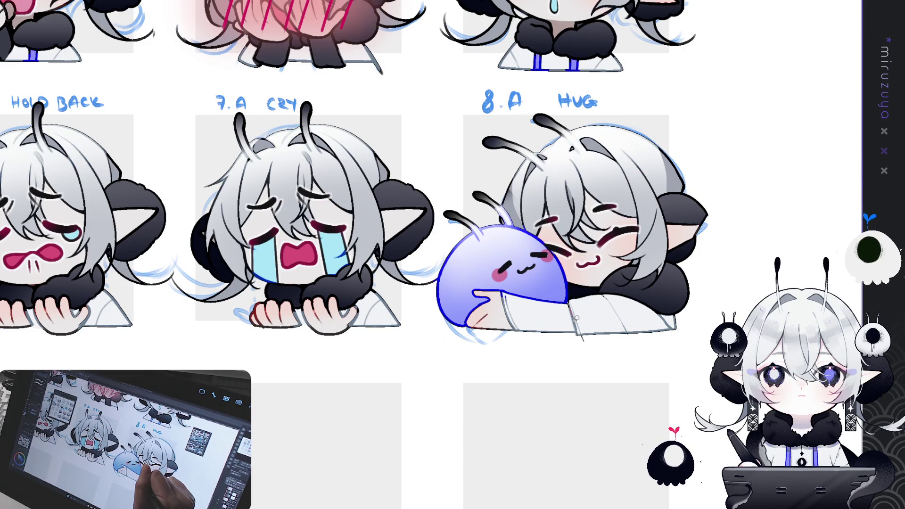
left_click(576, 318)
key("alt+BackSpace")
key("ctrl+d")
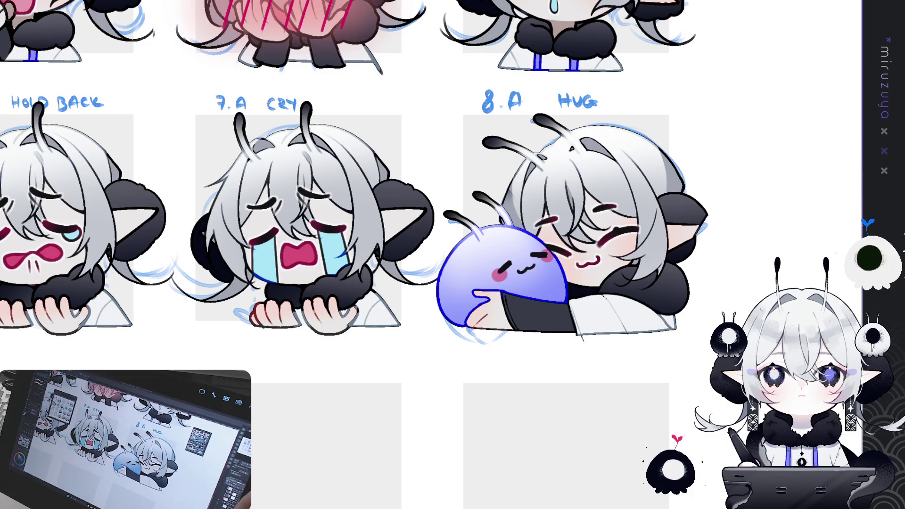
key("ctrl+0")
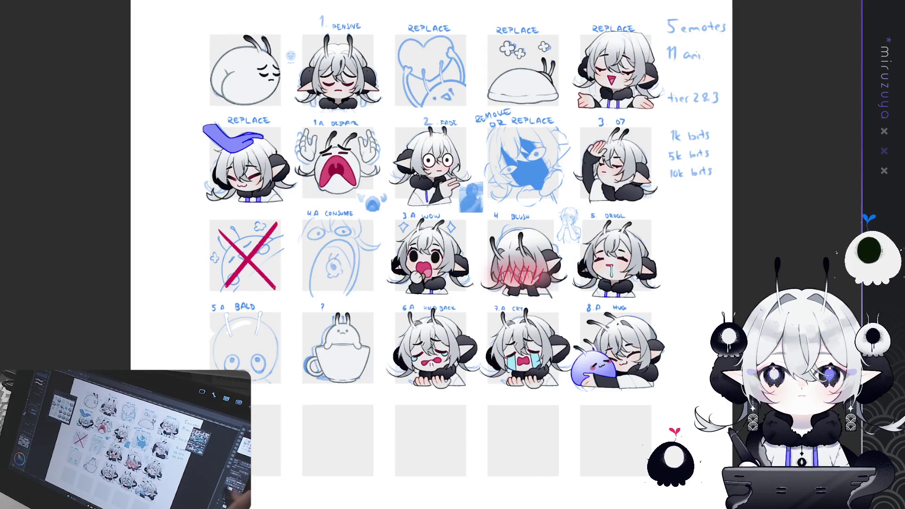
scroll(386, 265, "up", 1)
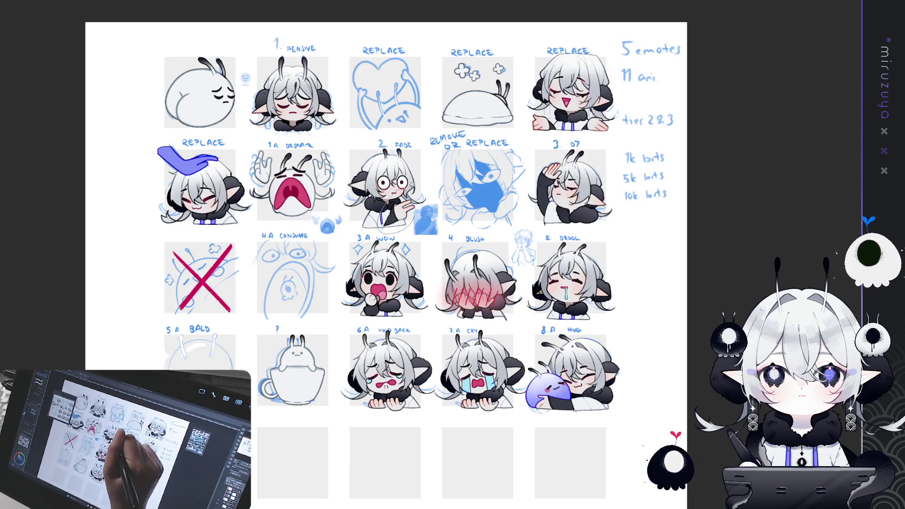
left_click_drag(378, 198, 382, 231)
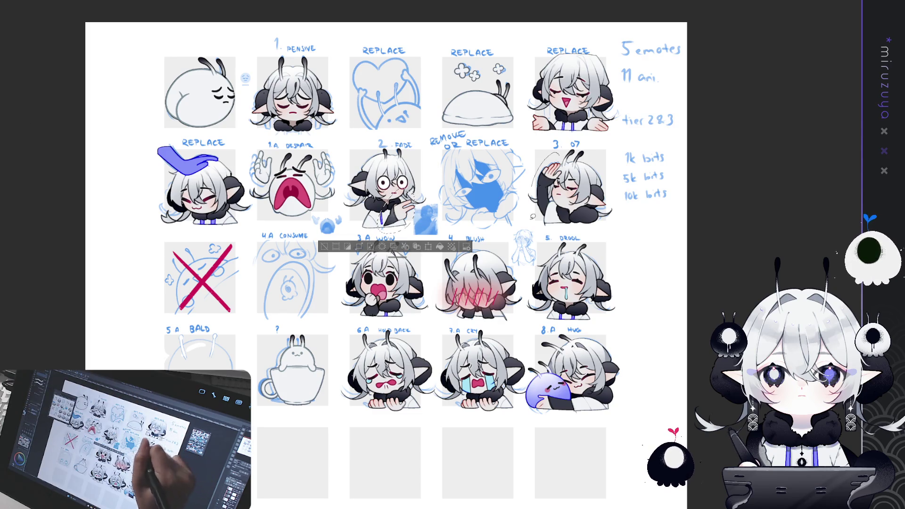
left_click_drag(530, 206, 535, 221)
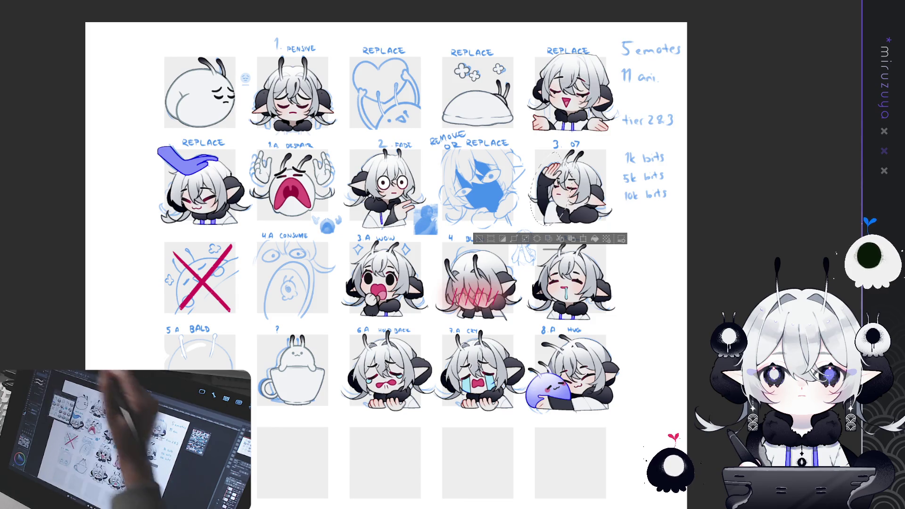
left_click_drag(625, 343, 595, 245)
left_click_drag(580, 285, 573, 290)
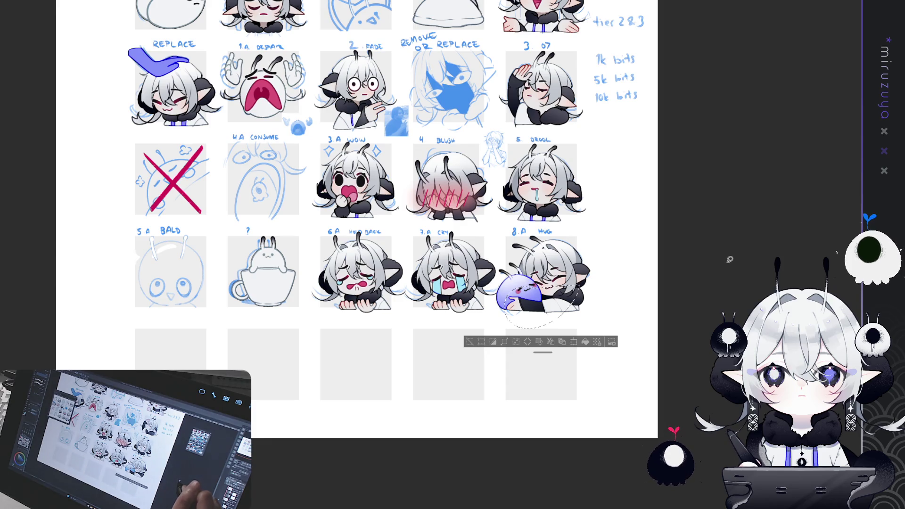
key("ctrl+d")
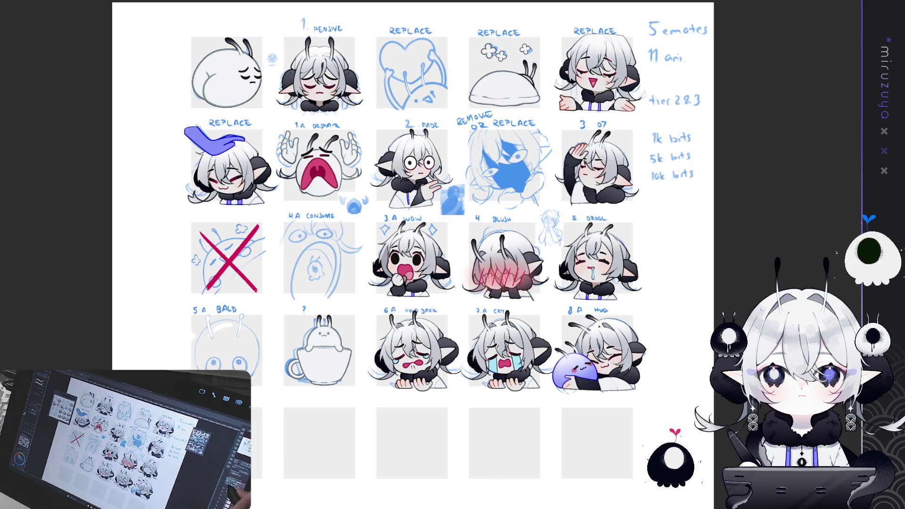
scroll(421, 258, "up", 5)
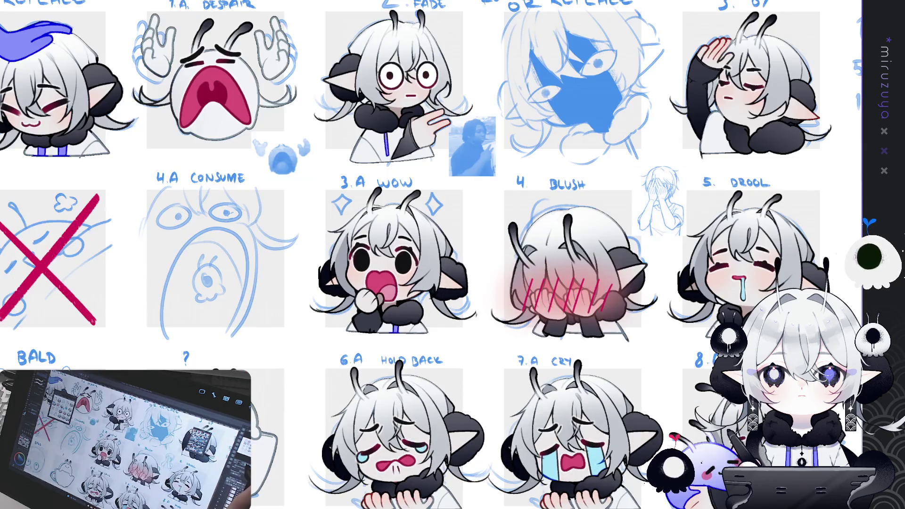
mouse_move(518, 141)
left_mouse_down()
mouse_move(599, 198)
mouse_move(631, 283)
left_mouse_up()
scroll(431, 260, "up", 3)
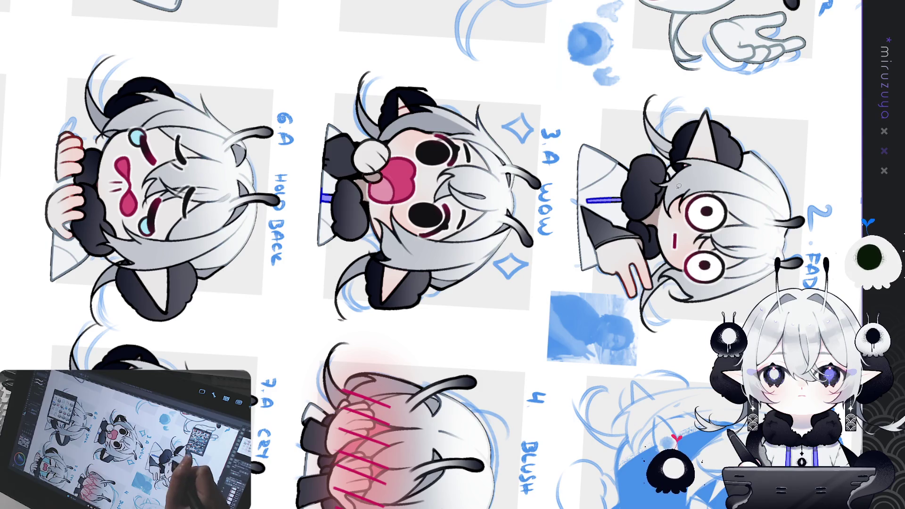
key("ctrl+shift+0")
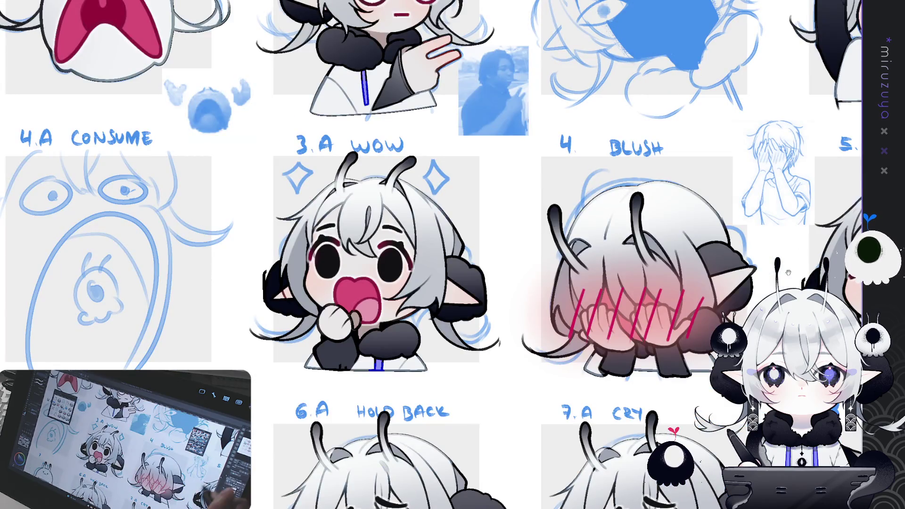
scroll(619, 175, "up", 1)
left_click_drag(618, 175, 546, 161)
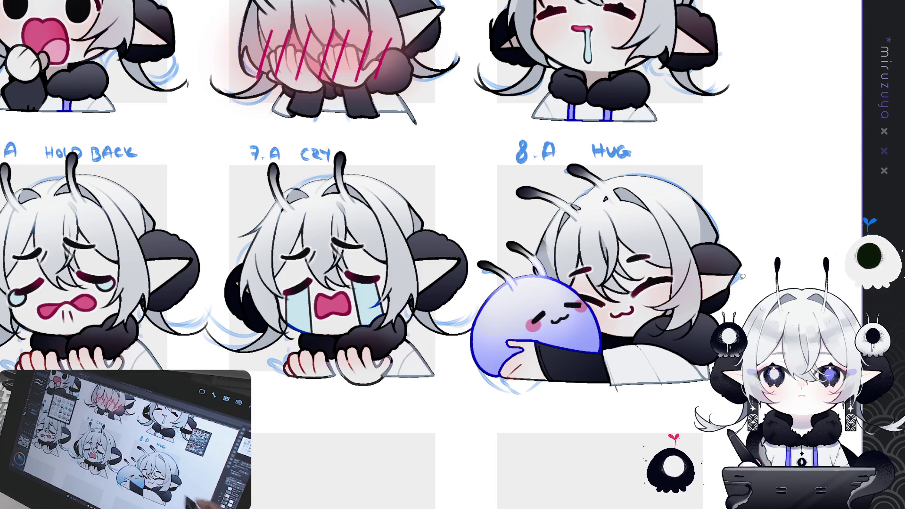
Clean up the fingers on the Hold Back and Cry emotes' hands.
scroll(424, 255, "up", 5)
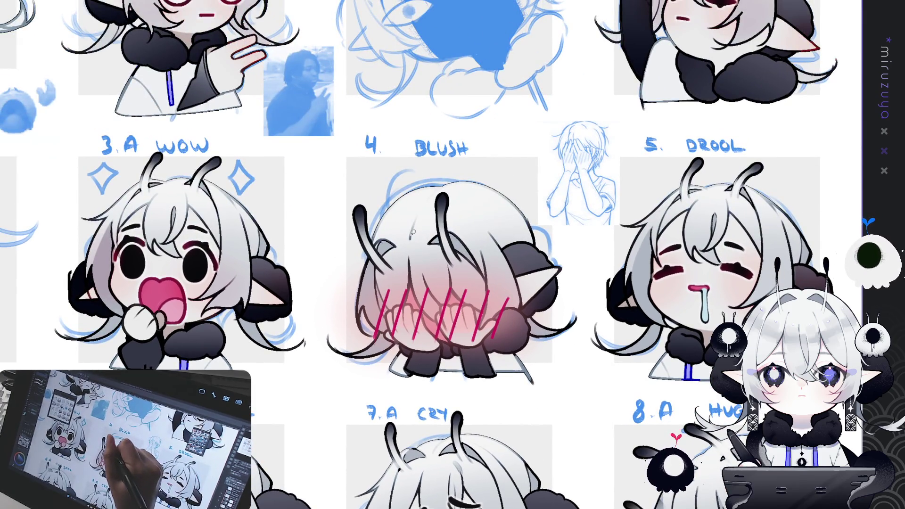
scroll(422, 234, "down", 6)
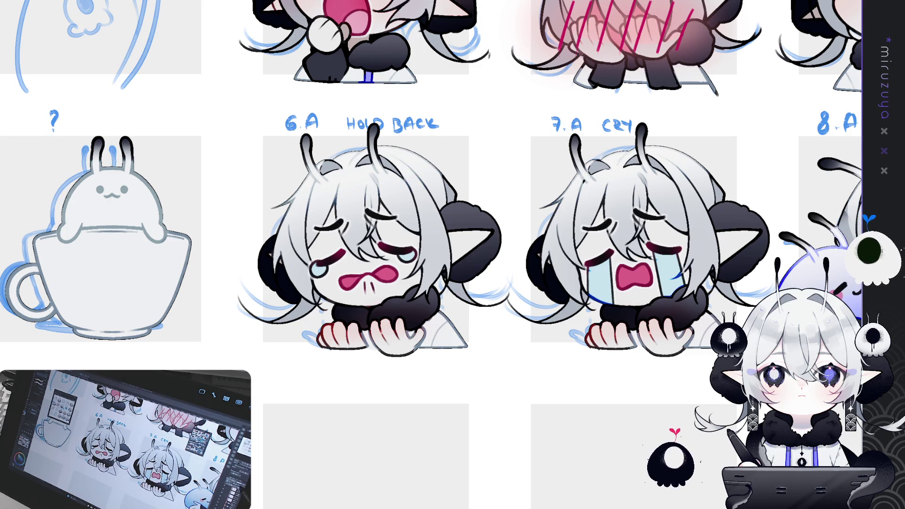
mouse_move(566, 188)
left_mouse_down()
mouse_move(542, 118)
mouse_move(472, 95)
left_mouse_up()
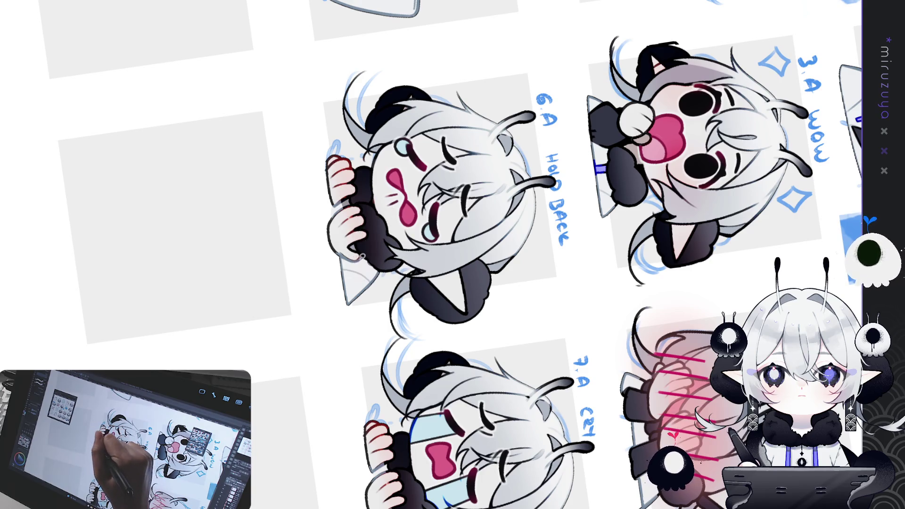
left_click_drag(359, 250, 381, 282)
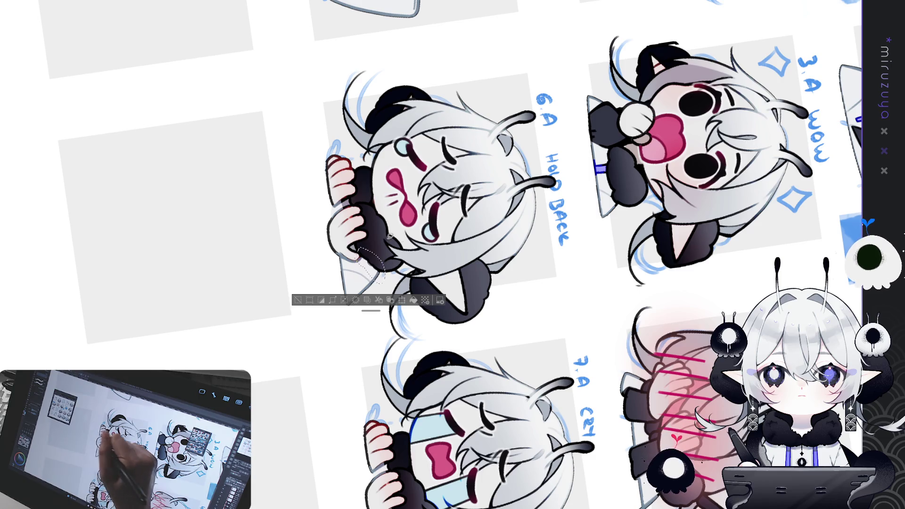
key("ctrl+d")
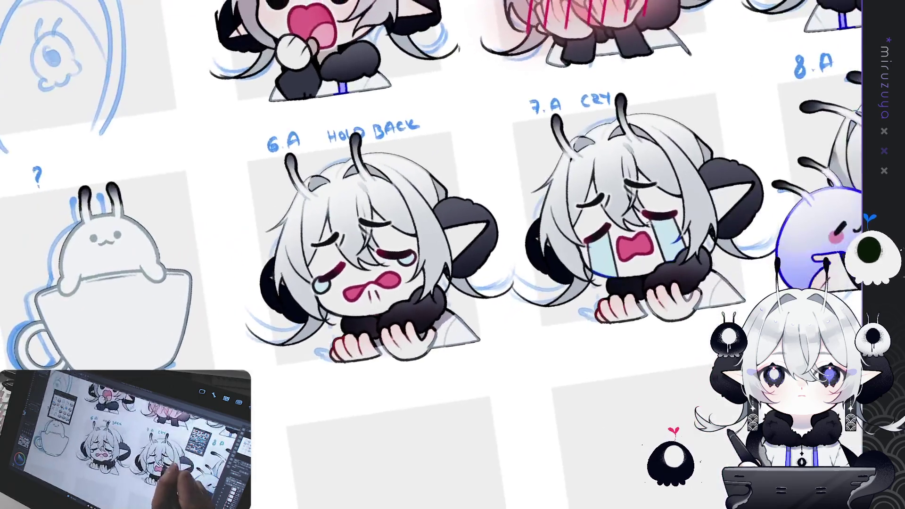
mouse_move(629, 302)
left_mouse_down()
mouse_move(658, 315)
mouse_move(693, 297)
left_mouse_up()
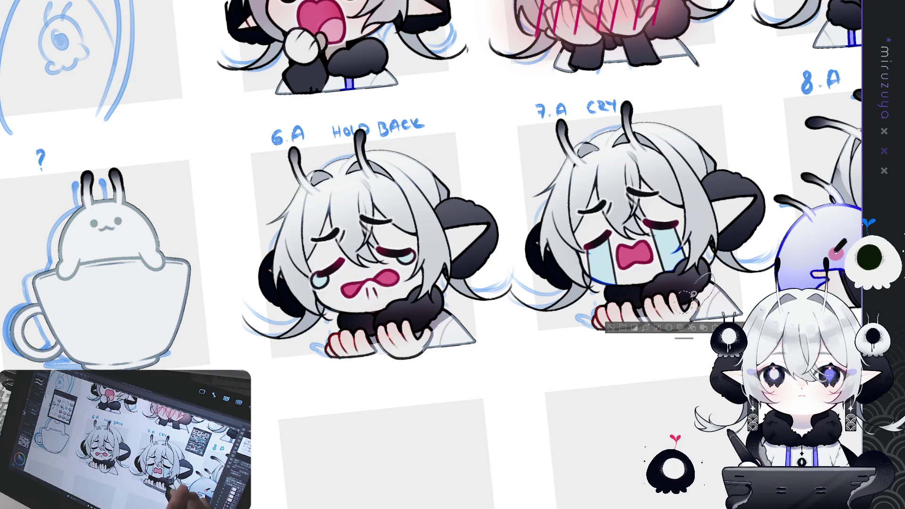
key("ctrl+d")
Erase the HUG sleeve edge and fill the sleeve tip a darker tone.
mouse_move(848, 264)
left_mouse_down()
mouse_move(589, 288)
mouse_move(587, 279)
left_mouse_up()
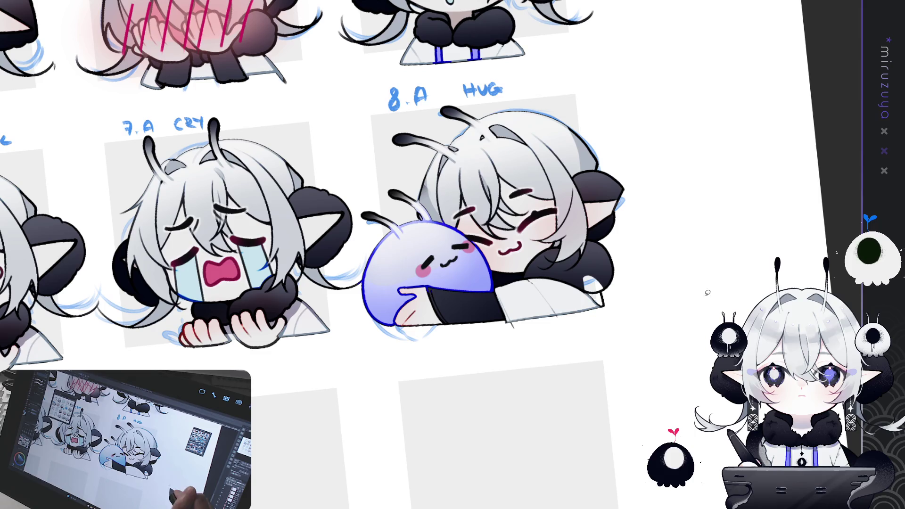
key("Delete")
key("ctrl+d")
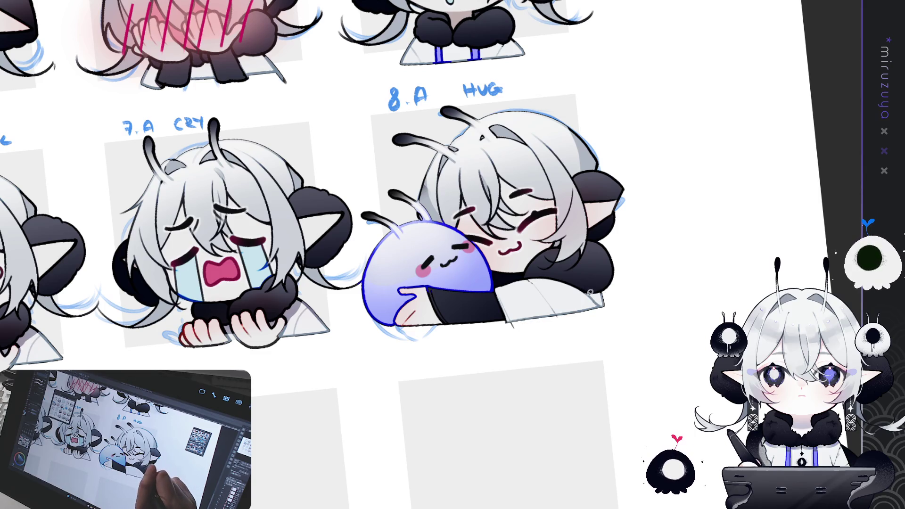
mouse_move(602, 309)
left_mouse_down()
mouse_move(610, 297)
mouse_move(598, 285)
mouse_move(588, 293)
left_mouse_up()
left_click(642, 325)
key("ctrl+d")
Select the Fade emote's jacket and hand, then move to the snail Replace sticker.
scroll(312, 255, "up", 4)
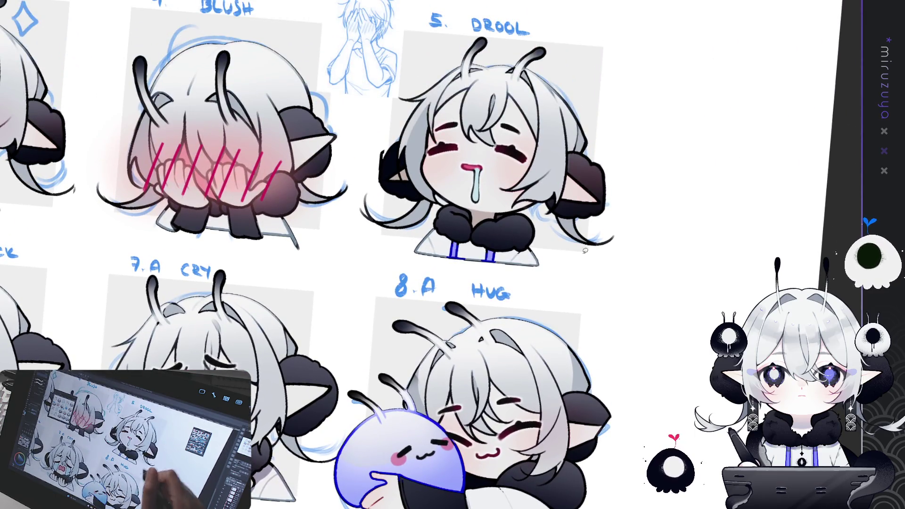
left_click_drag(523, 406, 501, 229)
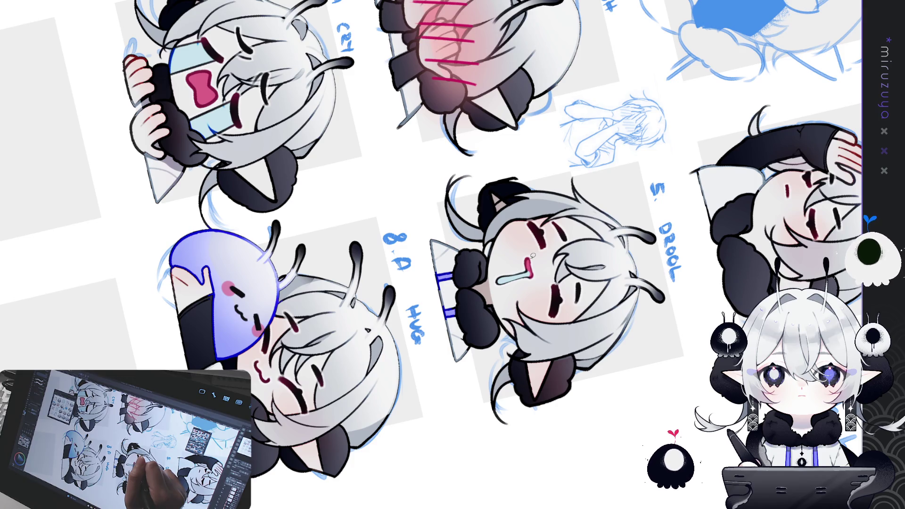
mouse_move(730, 197)
left_mouse_down()
mouse_move(542, 201)
mouse_move(585, 195)
mouse_move(578, 173)
left_mouse_up()
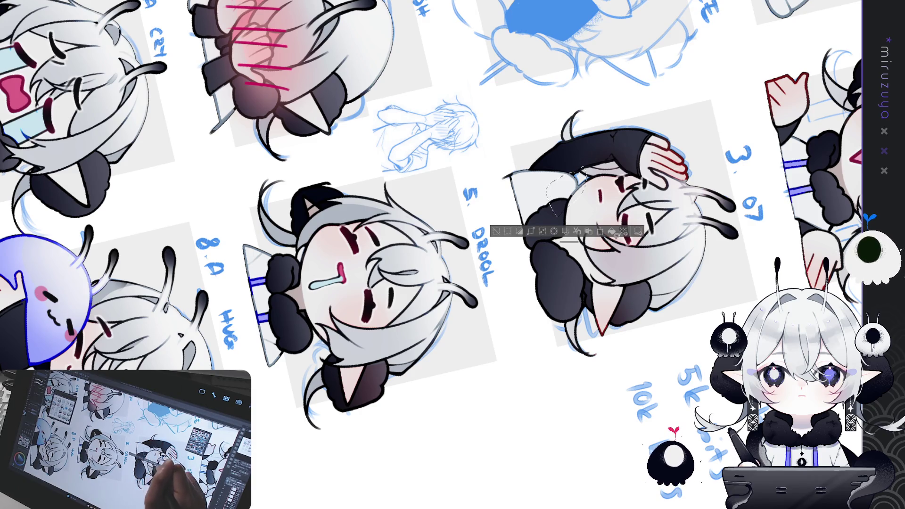
key("ctrl+d")
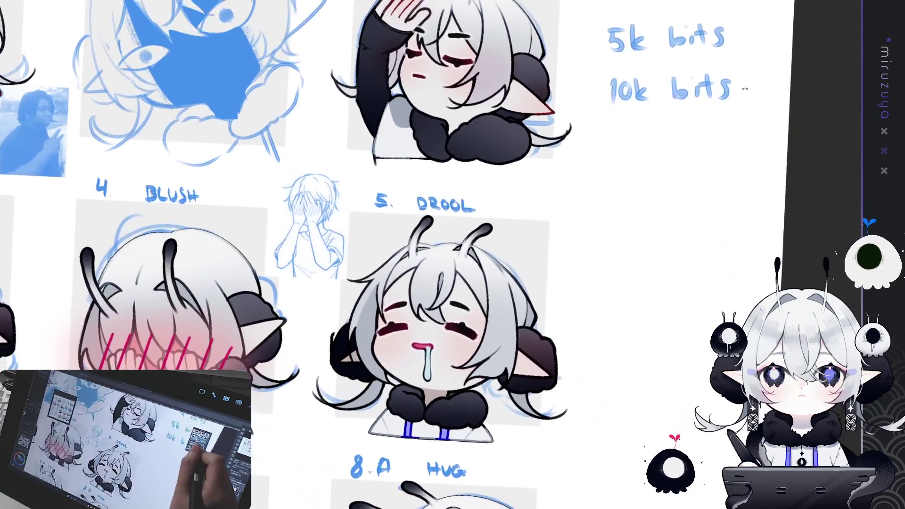
left_click_drag(745, 88, 655, 379)
mouse_move(391, 290)
left_mouse_down()
mouse_move(442, 290)
mouse_move(521, 401)
mouse_move(811, 221)
left_mouse_up()
left_click_drag(495, 342, 645, 249)
left_click_drag(378, 225, 514, 216)
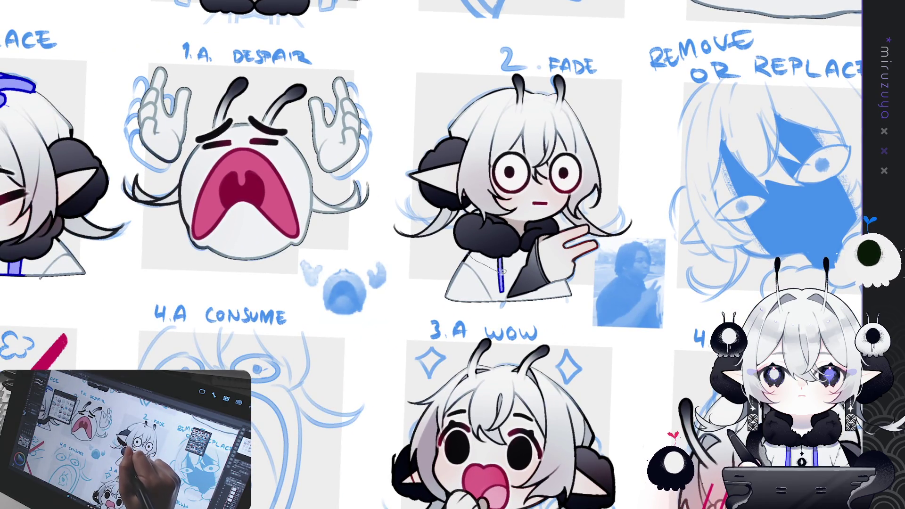
mouse_move(579, 316)
left_mouse_down()
mouse_move(563, 238)
mouse_move(472, 231)
left_mouse_up()
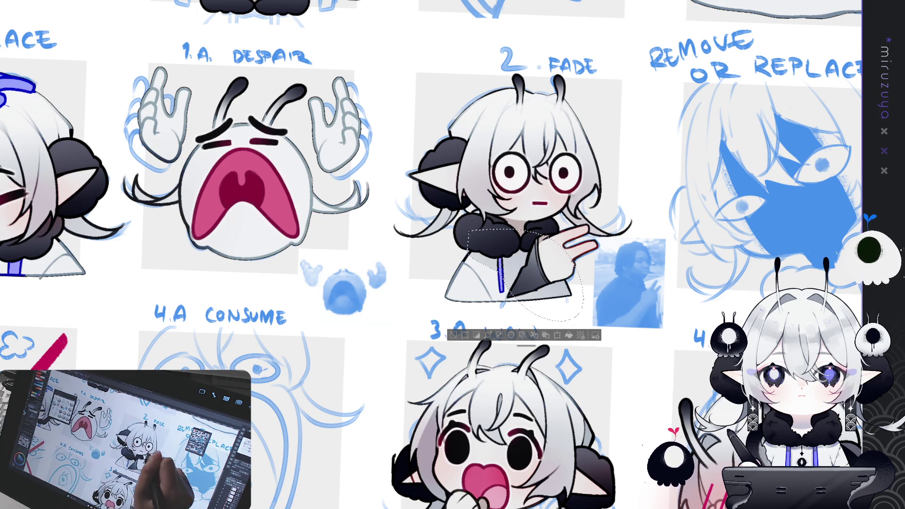
mouse_move(480, 314)
left_mouse_down()
mouse_move(700, 335)
mouse_move(776, 506)
mouse_move(741, 508)
left_mouse_up()
left_click_drag(519, 189, 120, 226)
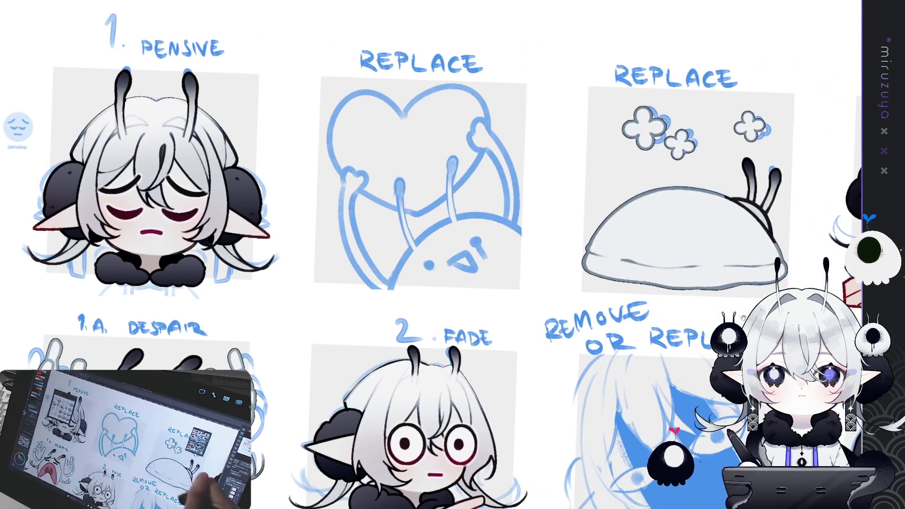
Draw the snail shell's edge line, then fill the shell and its three flowers purple.
left_click_drag(754, 226, 410, 203)
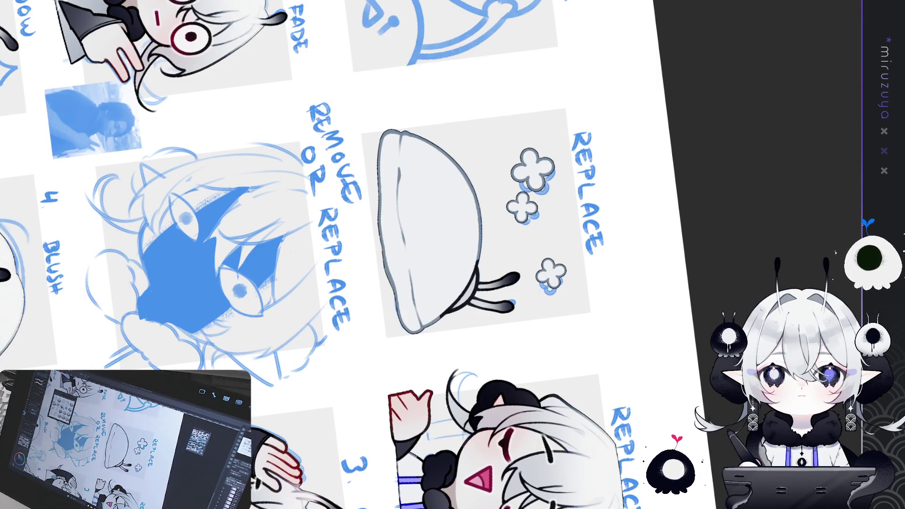
left_click_drag(402, 141, 401, 211)
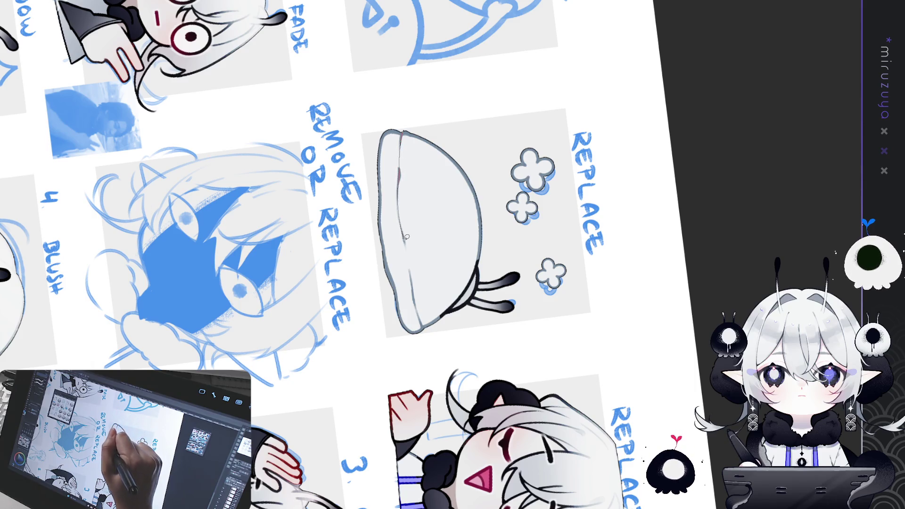
mouse_move(410, 257)
left_mouse_down()
mouse_move(417, 305)
mouse_move(513, 235)
mouse_move(405, 129)
left_mouse_up()
left_click(502, 357)
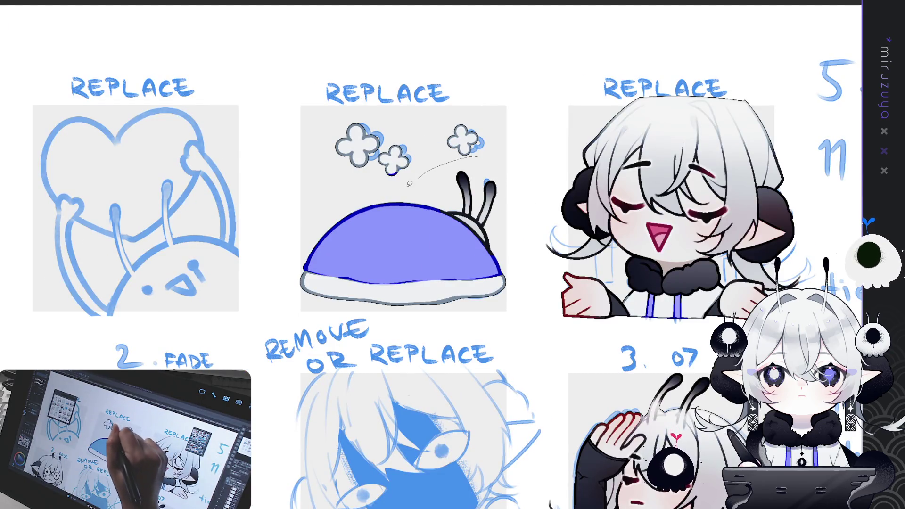
left_click_drag(488, 141, 485, 152)
left_click(447, 204)
key("ctrl+d")
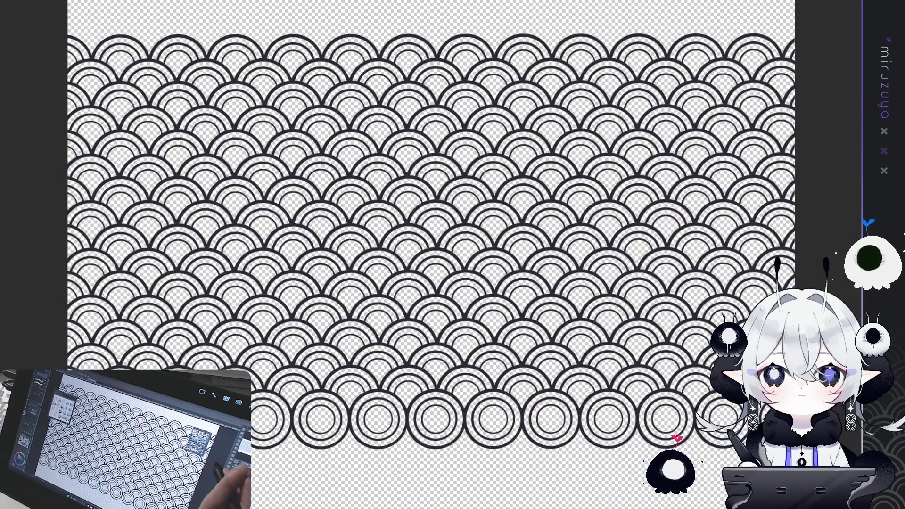
Paste the seigaiha pattern onto the sheet, make its lines pale and clear the snail's base.
key("ctrl+a")
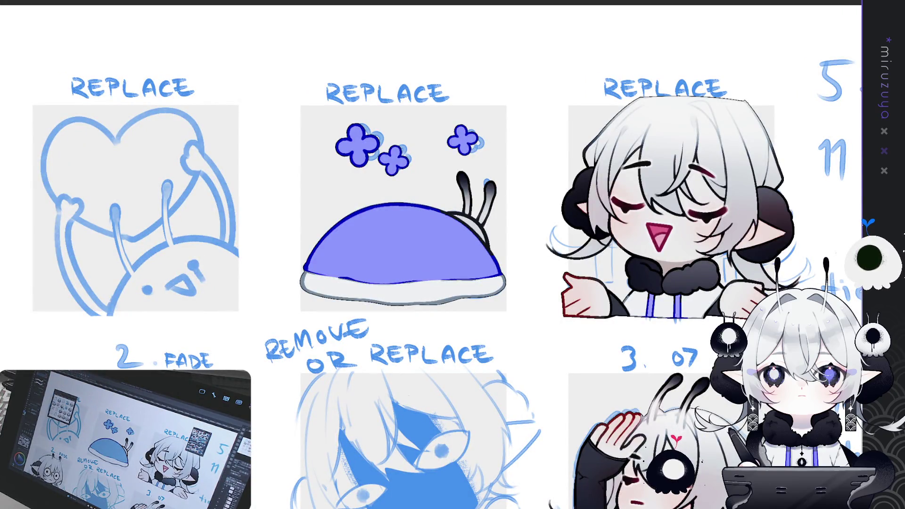
key("ctrl+v")
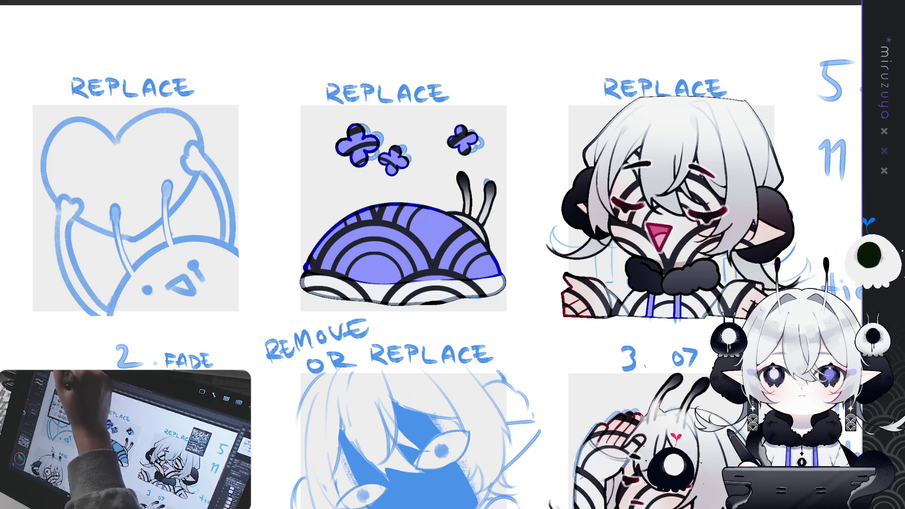
key("ctrl+i")
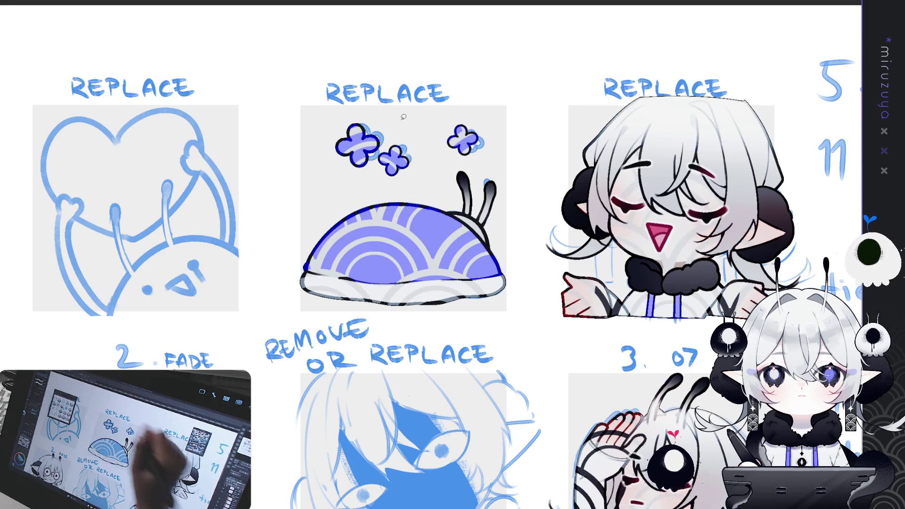
key("Delete")
key("ctrl+minus")
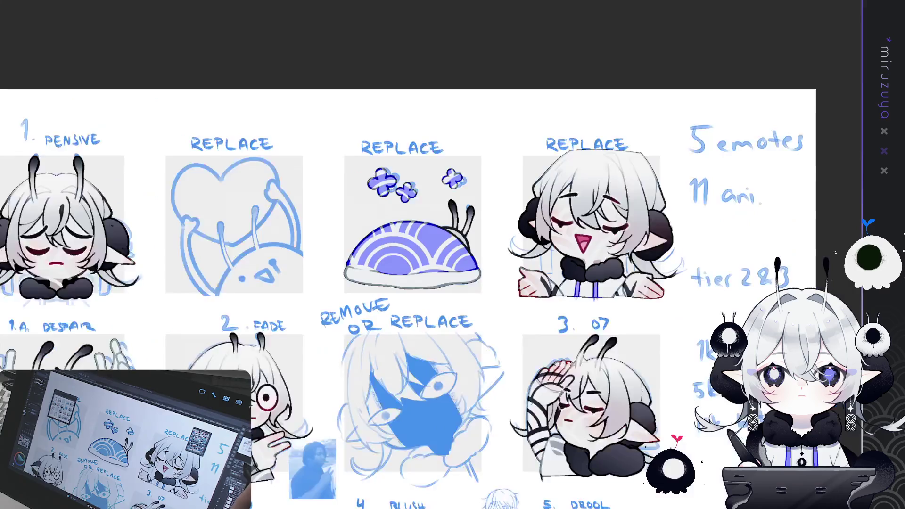
Scale and move the pattern over the snail shell and trim it outside the snail.
key("ctrl+t")
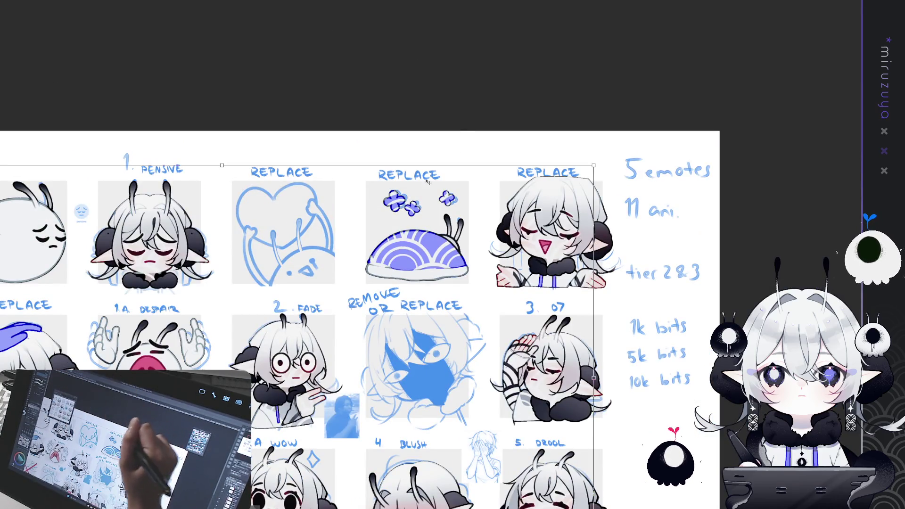
left_click_drag(228, 171, 448, 220)
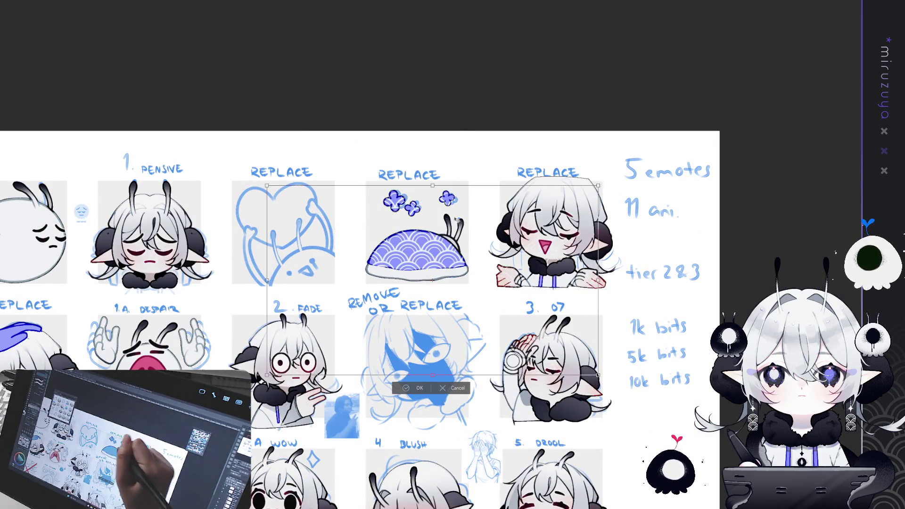
left_click_drag(504, 239, 503, 297)
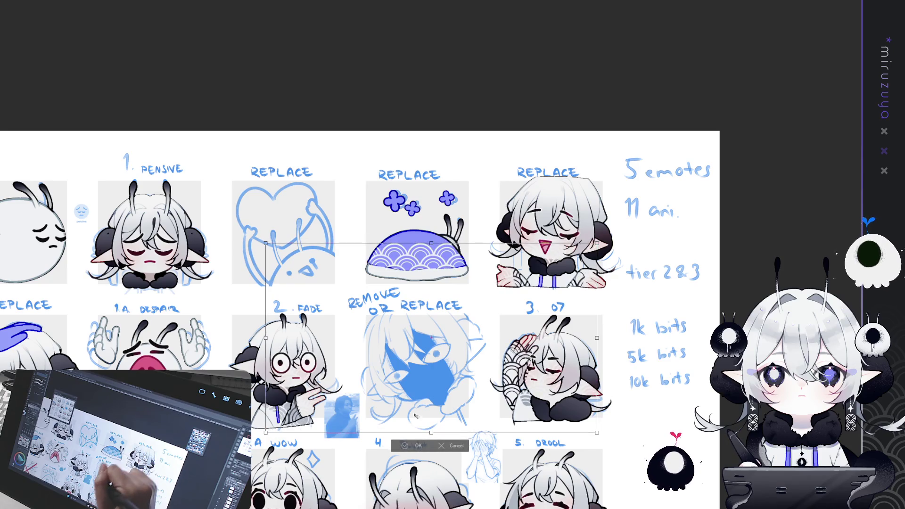
key("Return")
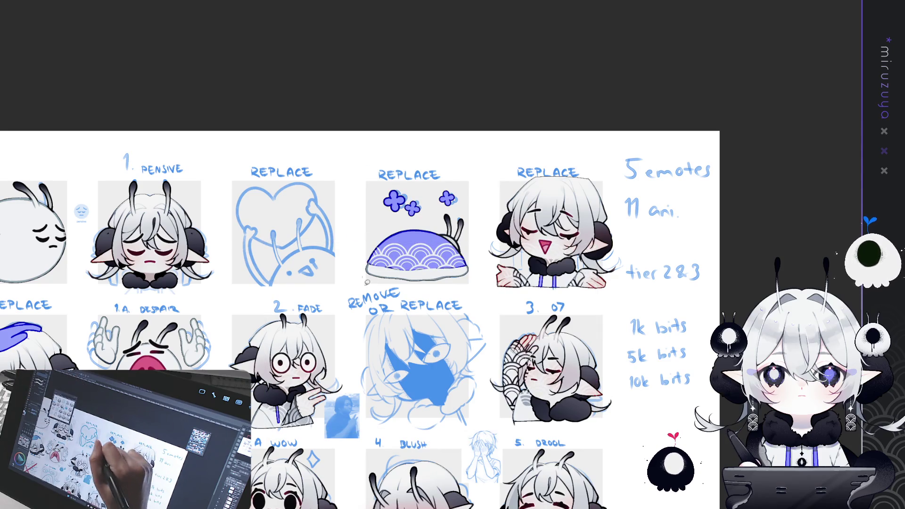
mouse_move(424, 208)
left_mouse_down()
mouse_move(373, 283)
mouse_move(480, 266)
mouse_move(478, 232)
left_mouse_up()
left_click(369, 305)
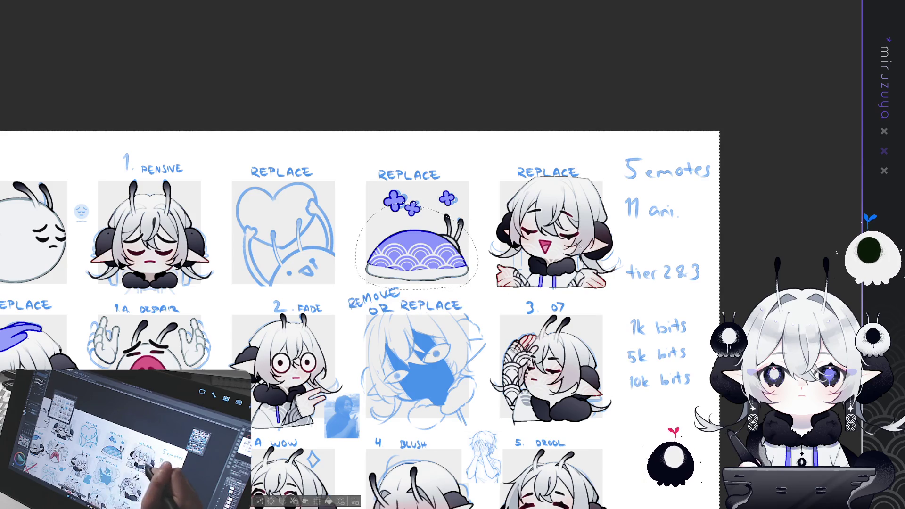
left_click_drag(377, 283, 418, 197)
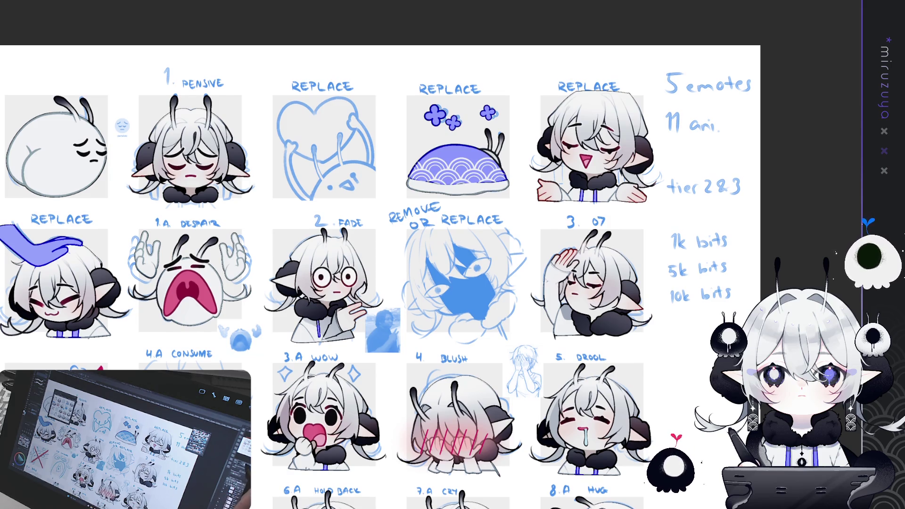
Paint a dark blue shadow down the shell's inner side, comparing with undo and redo.
key("ctrl+plus")
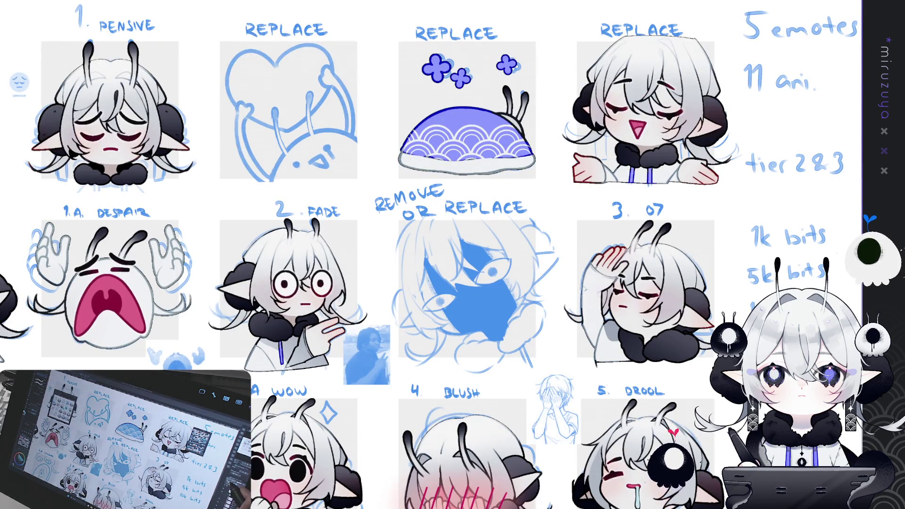
key("ctrl+z")
key("ctrl+plus")
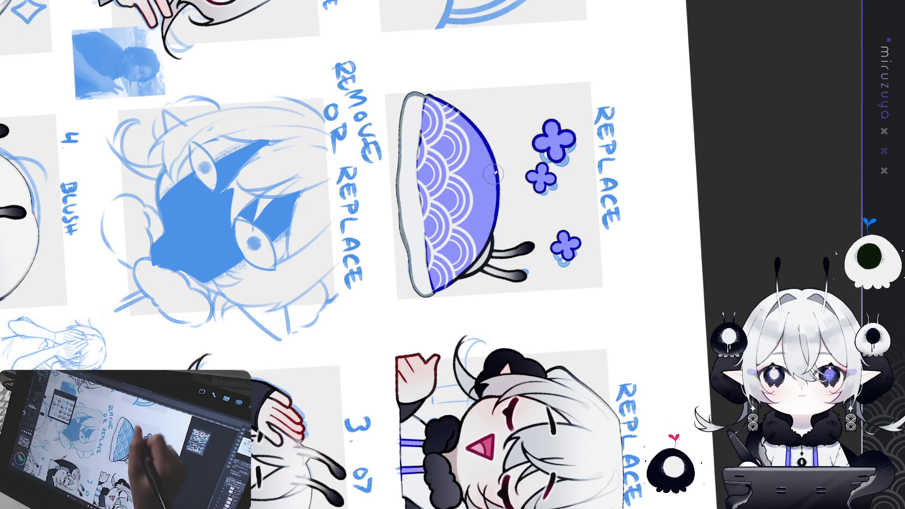
mouse_move(417, 163)
left_mouse_down()
mouse_move(441, 257)
mouse_move(432, 295)
left_mouse_up()
key("ctrl+z")
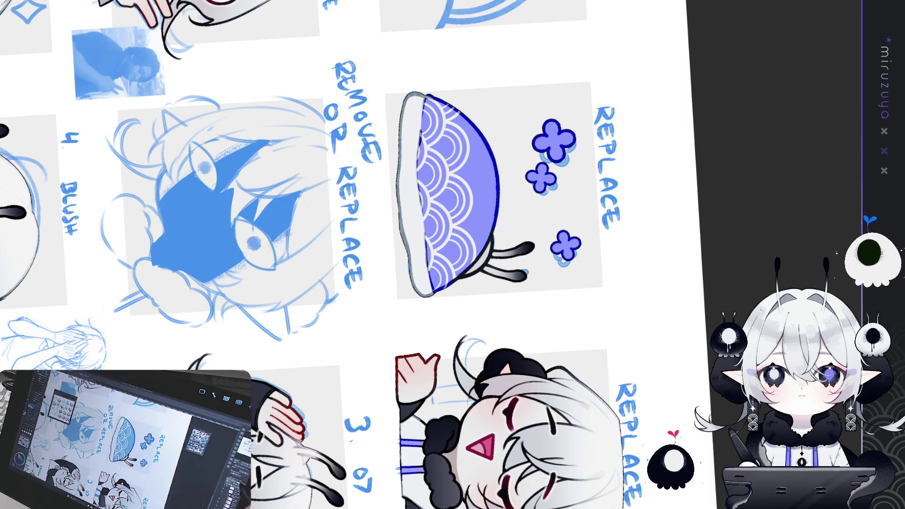
mouse_move(419, 163)
left_mouse_down()
mouse_move(439, 302)
mouse_move(429, 191)
mouse_move(414, 146)
left_mouse_up()
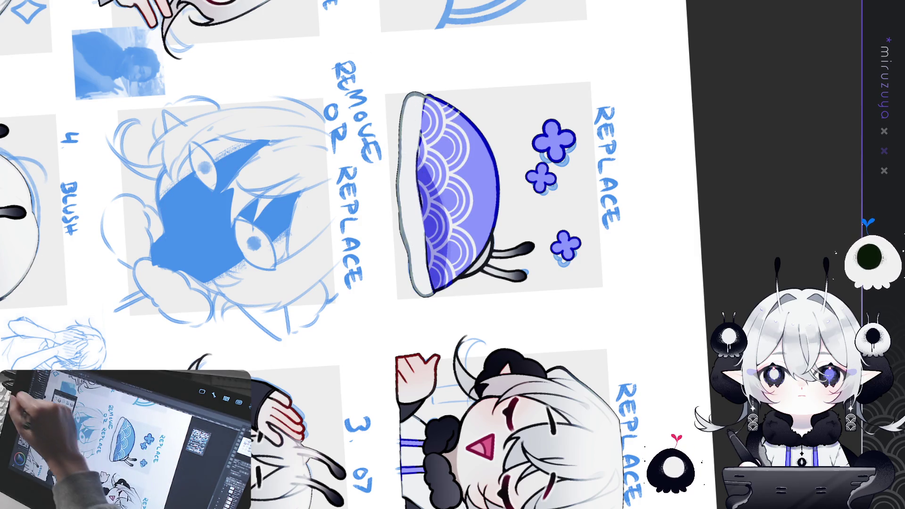
key("ctrl+z")
key("ctrl+y")
key("ctrl+z")
key("ctrl+y")
left_click_drag(430, 104, 495, 245)
mouse_move(401, 283)
left_mouse_down()
mouse_move(396, 293)
mouse_move(426, 231)
left_mouse_up()
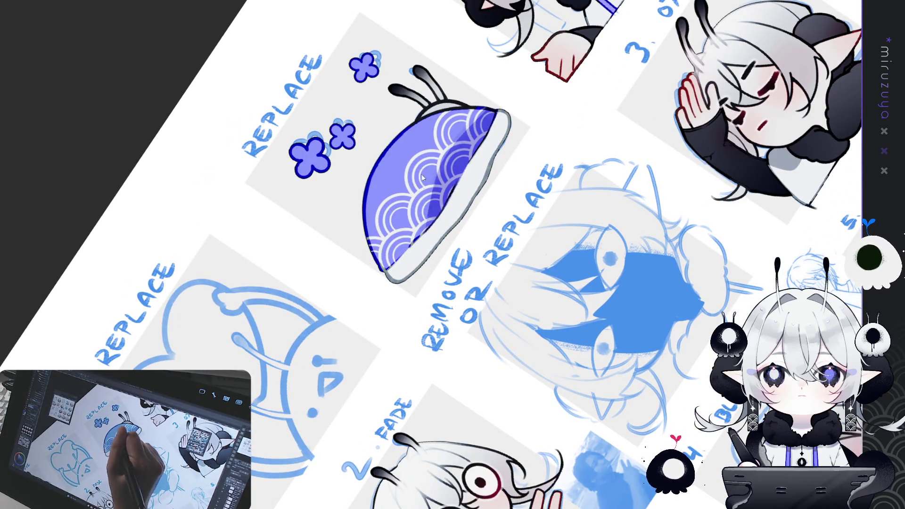
Darken and rework the snail shell's left outline, undoing one stray stroke.
mouse_move(394, 103)
left_mouse_down()
mouse_move(358, 202)
mouse_move(377, 245)
mouse_move(386, 236)
mouse_move(356, 229)
left_mouse_up()
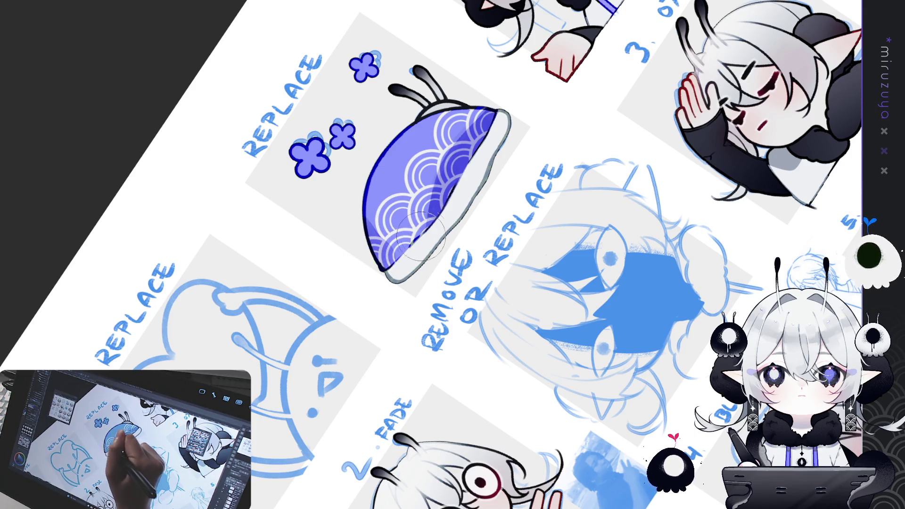
key("ctrl+shift+r")
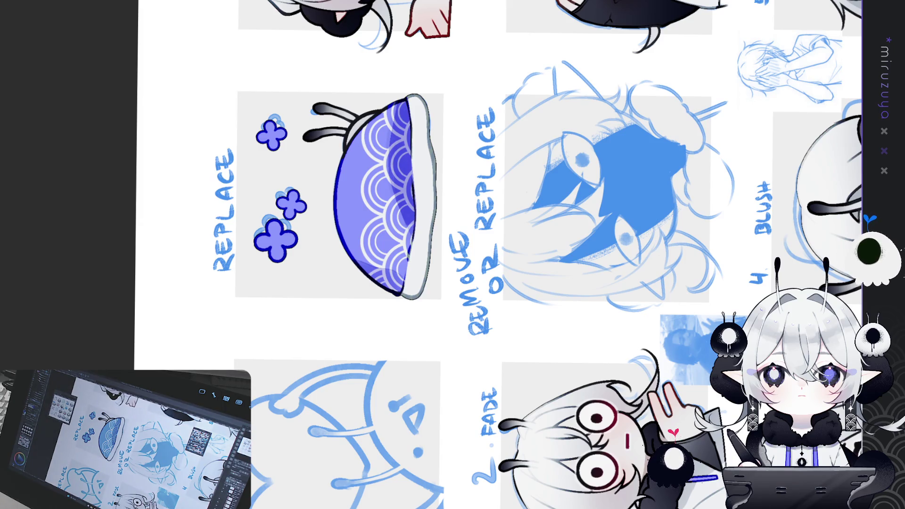
key("ctrl+z")
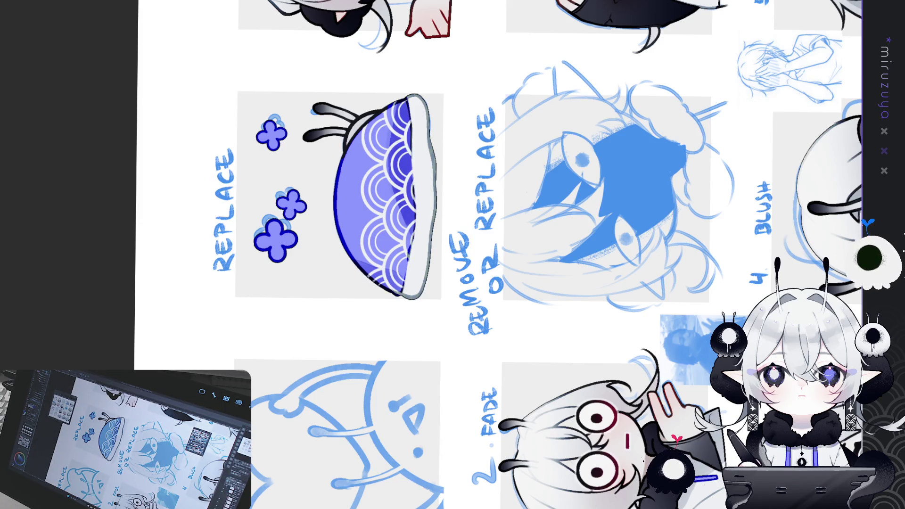
left_click_drag(354, 178, 304, 188)
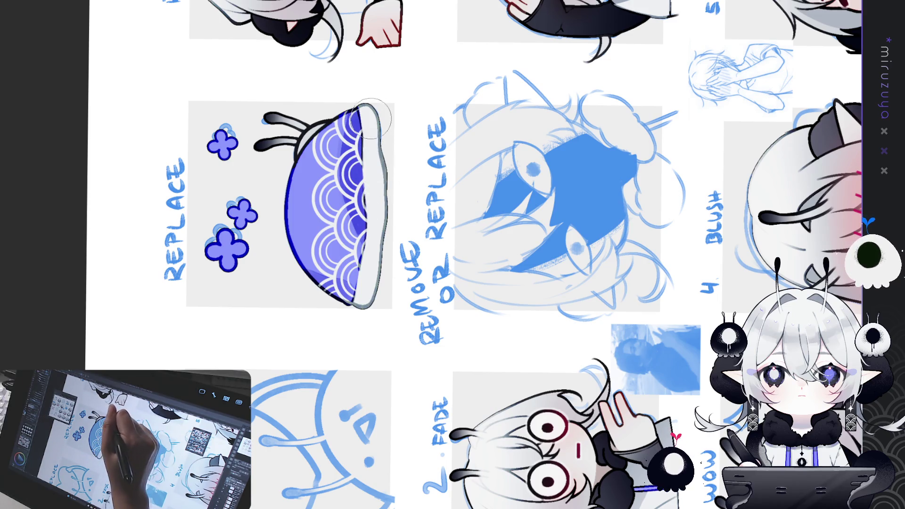
Brush soft grey shading along the shell's pale right and lower rim.
left_click_drag(372, 134, 373, 167)
left_click_drag(373, 136, 375, 259)
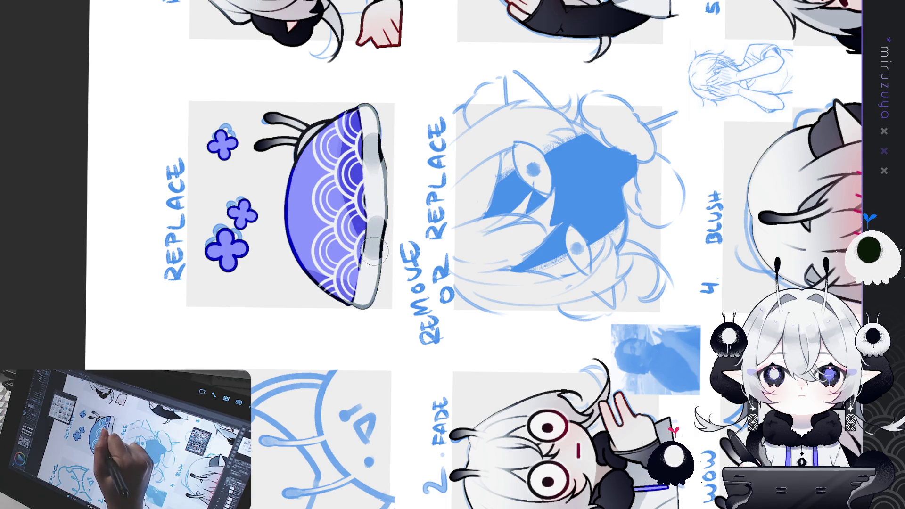
left_click_drag(373, 132, 373, 146)
mouse_move(378, 236)
left_mouse_down()
mouse_move(374, 266)
mouse_move(374, 250)
left_mouse_up()
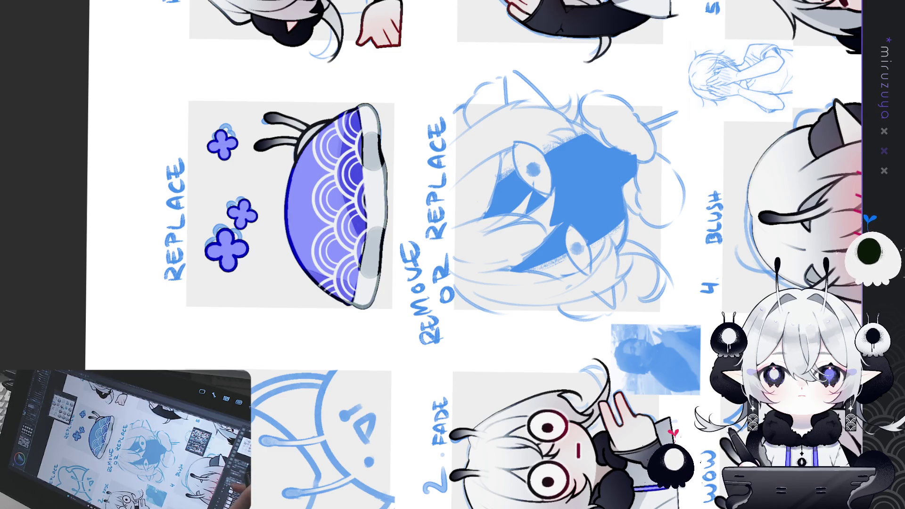
key("5")
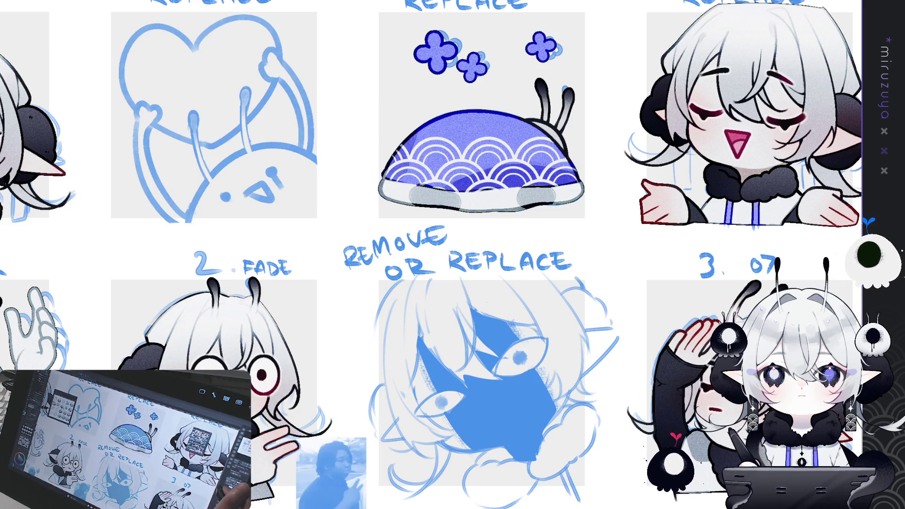
Fit the whole emote sheet, then zoom in close on the 2. FADE emote.
left_click_drag(530, 439, 723, 199)
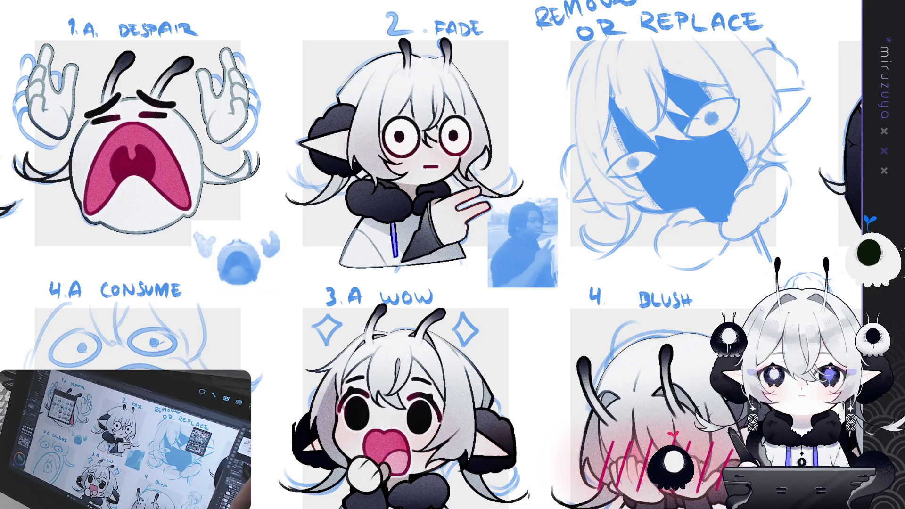
key("ctrl+0")
key("ctrl+plus")
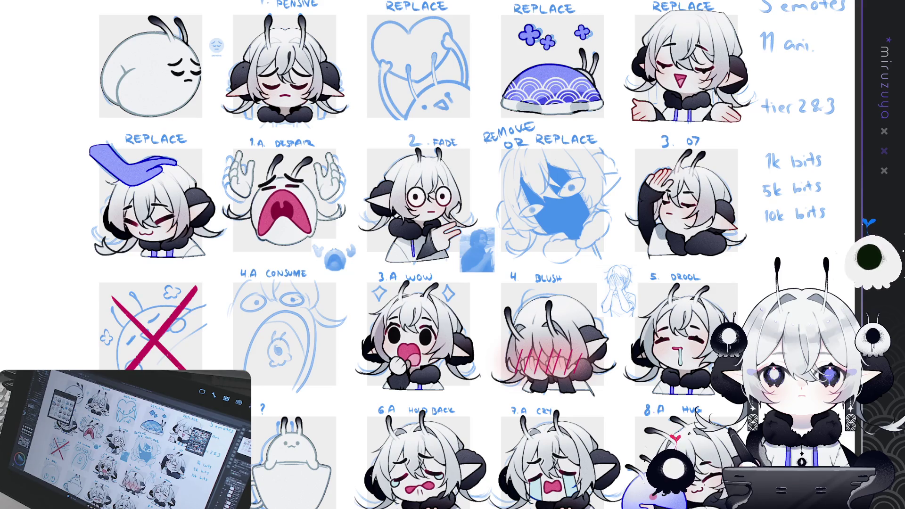
left_click_drag(453, 255, 396, 173)
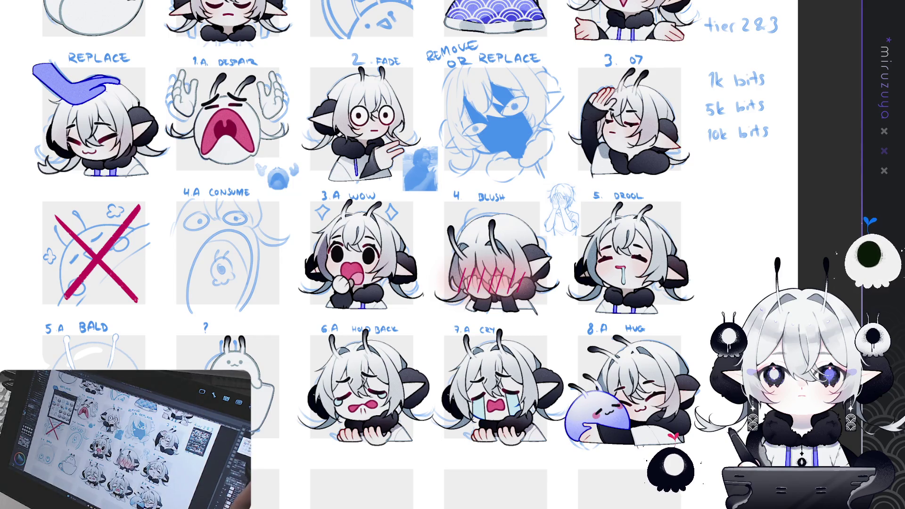
scroll(429, 257, "up", 2)
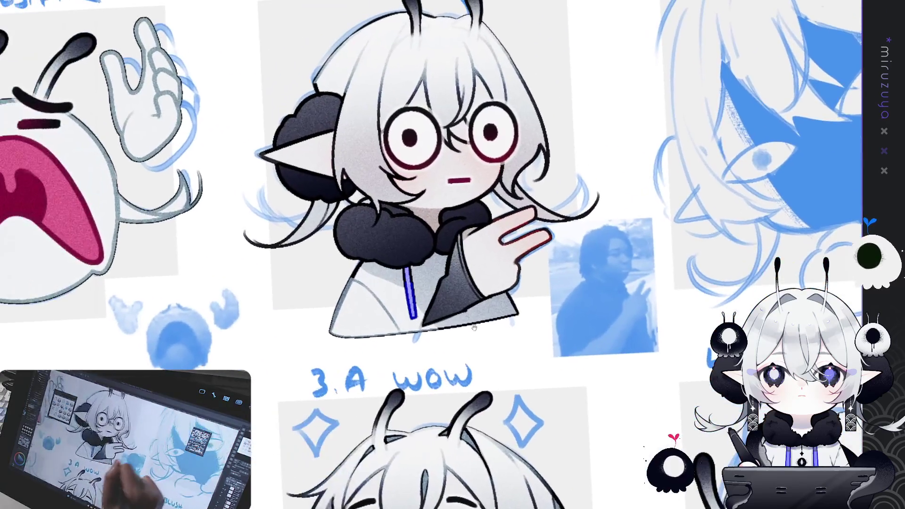
Shade the FADE emote's side hair strands and both antenna bases grey.
mouse_move(349, 198)
left_mouse_down()
mouse_move(318, 234)
mouse_move(310, 230)
mouse_move(311, 202)
mouse_move(283, 245)
left_mouse_up()
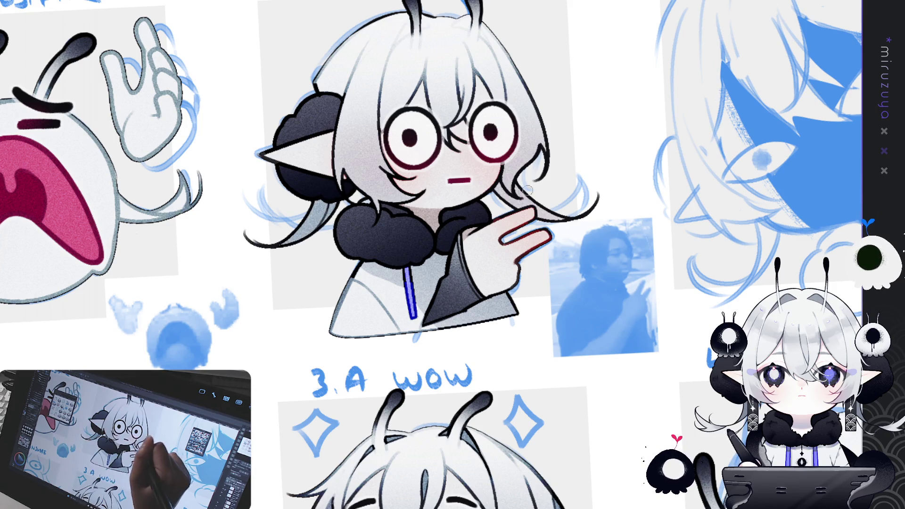
mouse_move(499, 191)
left_mouse_down()
mouse_move(514, 202)
mouse_move(528, 197)
left_mouse_up()
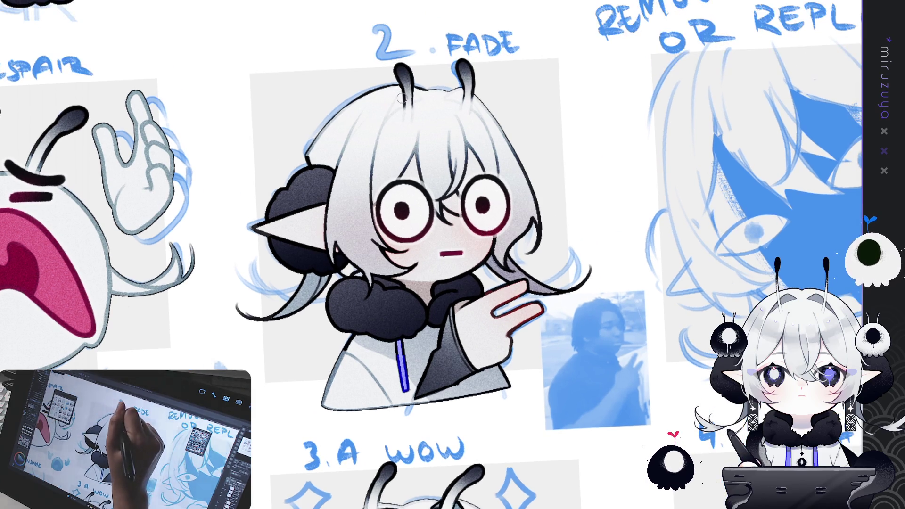
left_click_drag(401, 97, 394, 108)
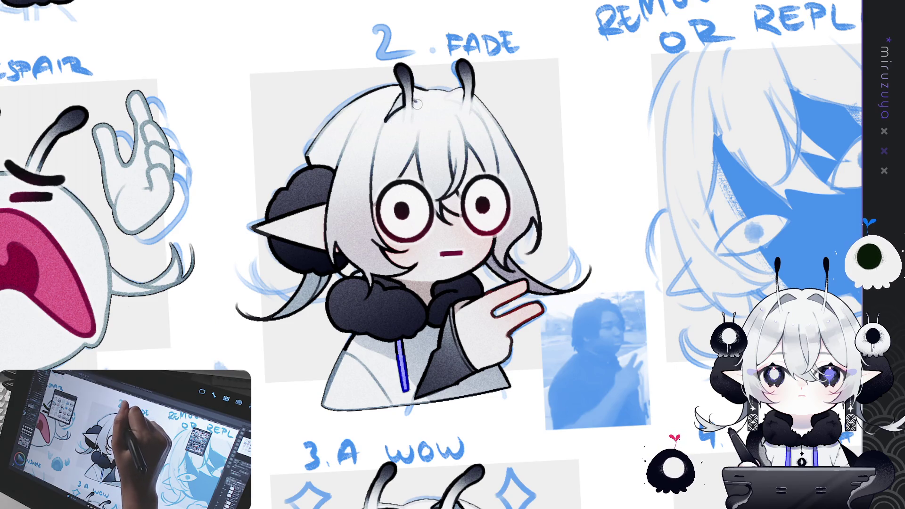
mouse_move(458, 93)
left_mouse_down()
mouse_move(448, 100)
mouse_move(458, 94)
left_mouse_up()
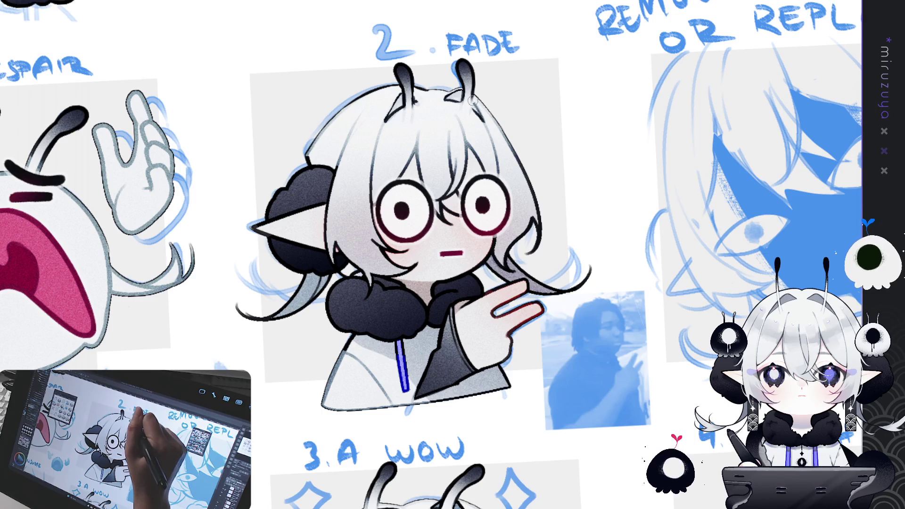
left_click_drag(453, 96, 456, 95)
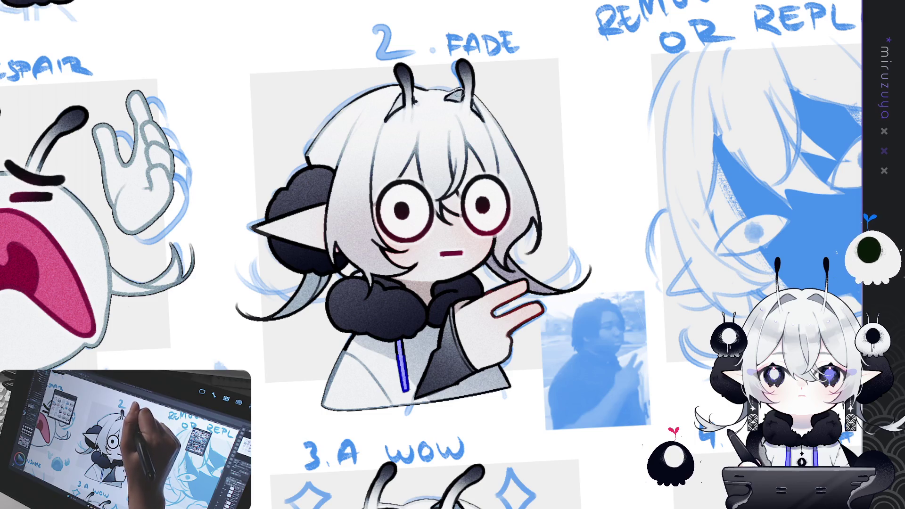
left_click_drag(397, 98, 407, 91)
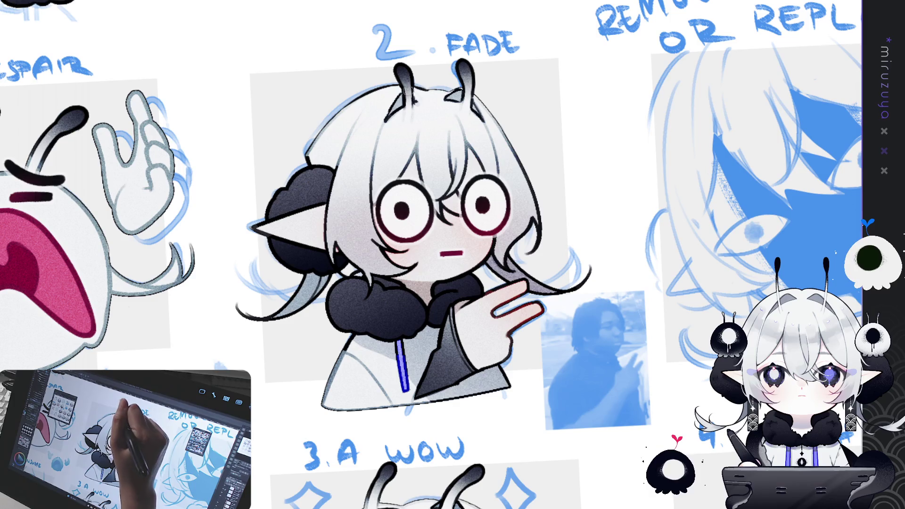
Shade the hair's right side down to the cheek, dropping the stroke near the ear.
mouse_move(328, 136)
left_mouse_down()
mouse_move(331, 114)
mouse_move(316, 179)
left_mouse_up()
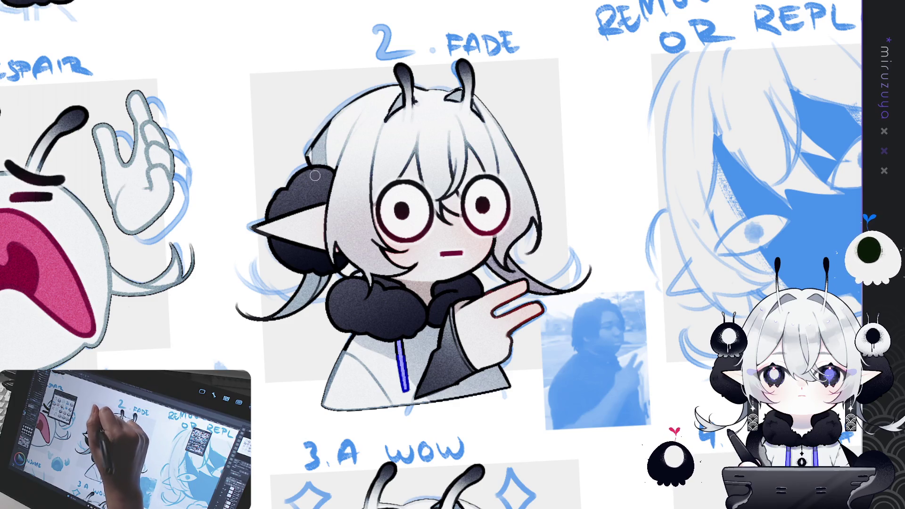
key("ctrl+z")
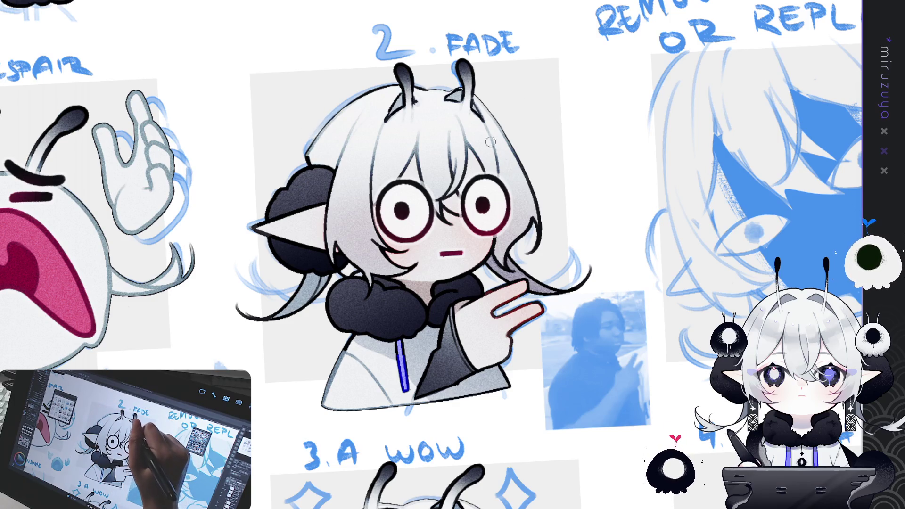
mouse_move(484, 124)
left_mouse_down()
mouse_move(524, 201)
mouse_move(525, 228)
left_mouse_up()
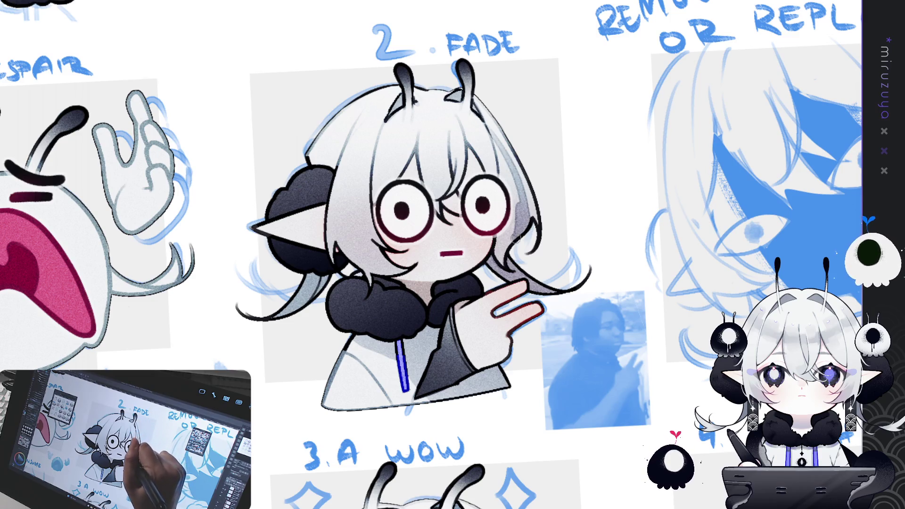
mouse_move(502, 263)
left_mouse_down()
mouse_move(501, 220)
mouse_move(500, 260)
mouse_move(520, 215)
mouse_move(485, 113)
left_mouse_up()
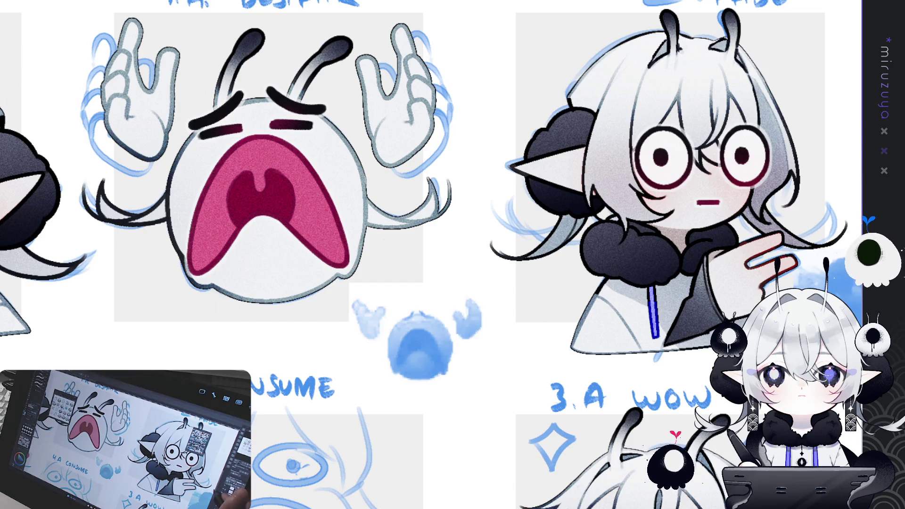
Shade the REPLACE emote's lower-left and right hair strands darker grey.
left_click_drag(701, 156, 423, 266)
mouse_move(250, 420)
left_mouse_down()
mouse_move(480, 312)
mouse_move(565, 377)
left_mouse_up()
mouse_move(422, 271)
left_mouse_down()
mouse_move(530, 271)
mouse_move(508, 250)
left_mouse_up()
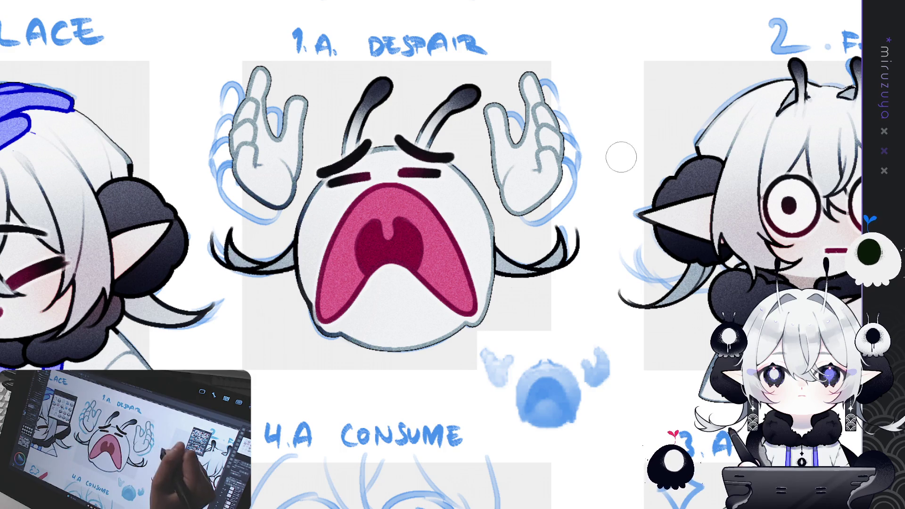
mouse_move(618, 160)
left_mouse_down()
mouse_move(758, 41)
mouse_move(844, 113)
left_mouse_up()
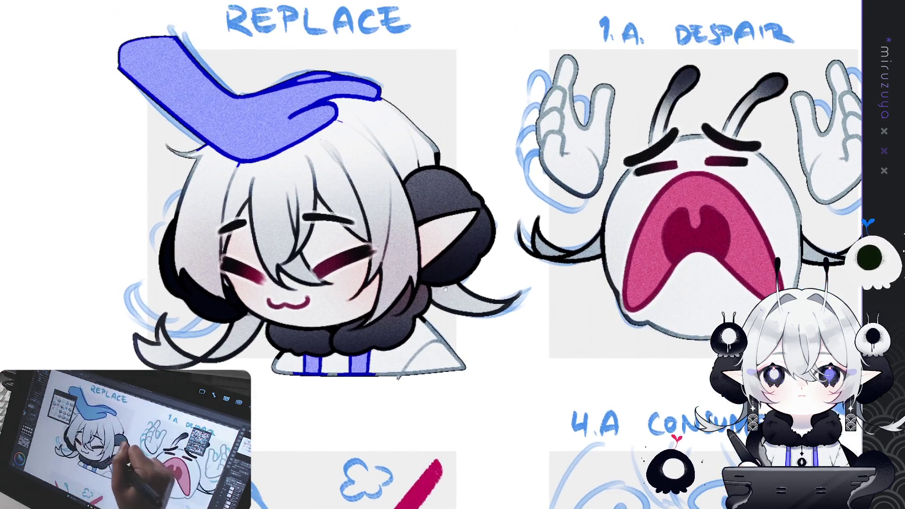
mouse_move(245, 315)
left_mouse_down()
mouse_move(213, 344)
mouse_move(161, 349)
mouse_move(138, 338)
left_mouse_up()
mouse_move(439, 278)
left_mouse_down()
mouse_move(467, 302)
mouse_move(526, 304)
left_mouse_up()
Brush a grey shadow along the lower edge of the patting blue hand.
scroll(377, 236, "up", 2)
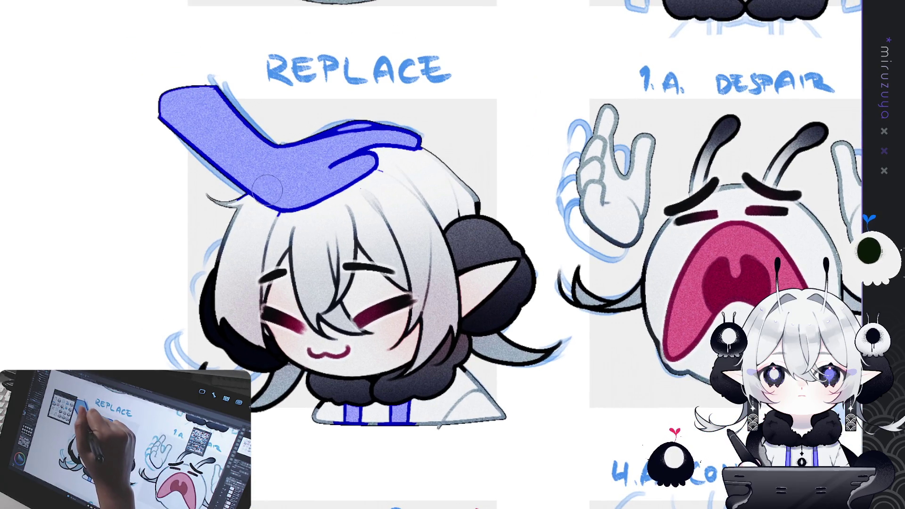
mouse_move(269, 193)
left_mouse_down()
mouse_move(325, 195)
mouse_move(406, 144)
left_mouse_up()
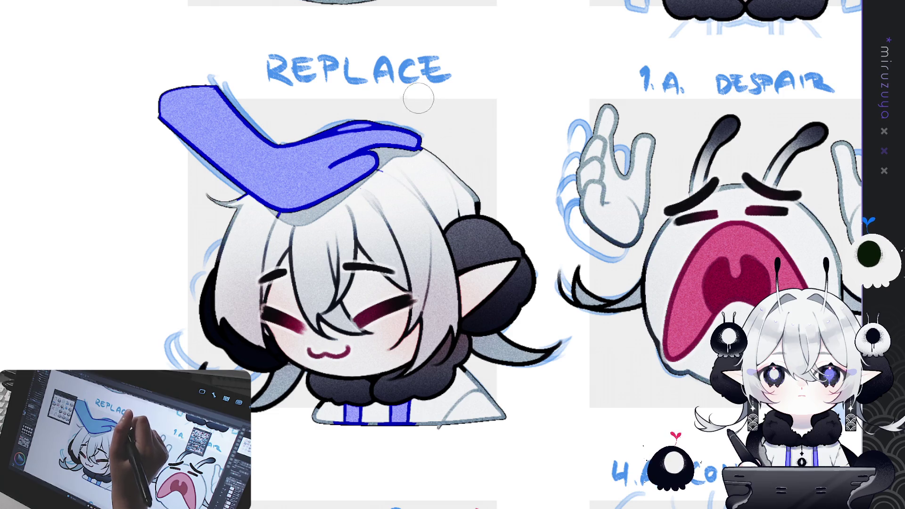
key("ctrl+z")
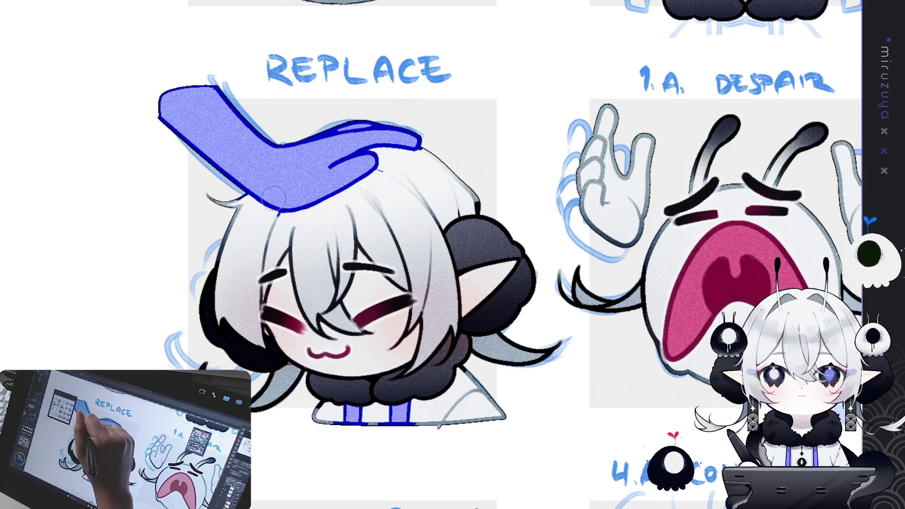
mouse_move(292, 207)
left_mouse_down()
mouse_move(360, 181)
mouse_move(379, 155)
mouse_move(372, 153)
mouse_move(410, 151)
mouse_move(427, 137)
mouse_move(421, 188)
left_mouse_up()
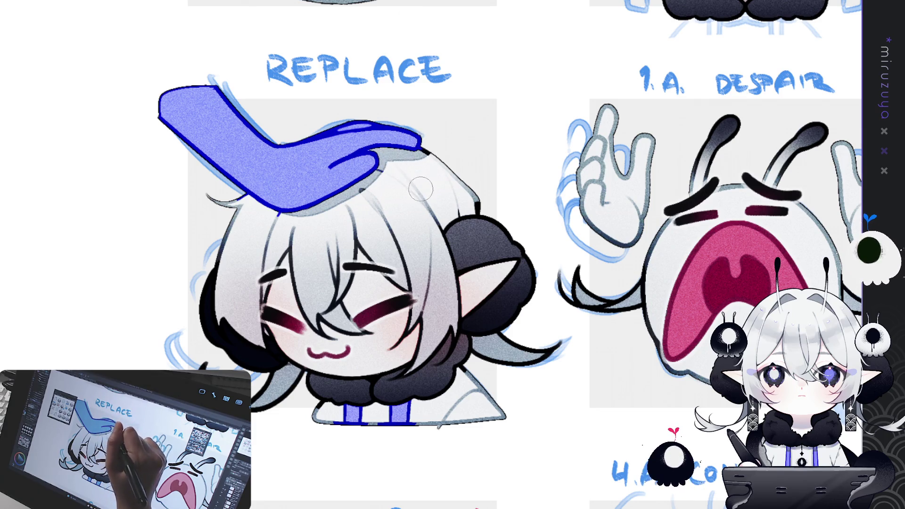
In a rotated view, darken the hair's right edge and the area just below the hand.
left_click_drag(262, 180, 505, 204)
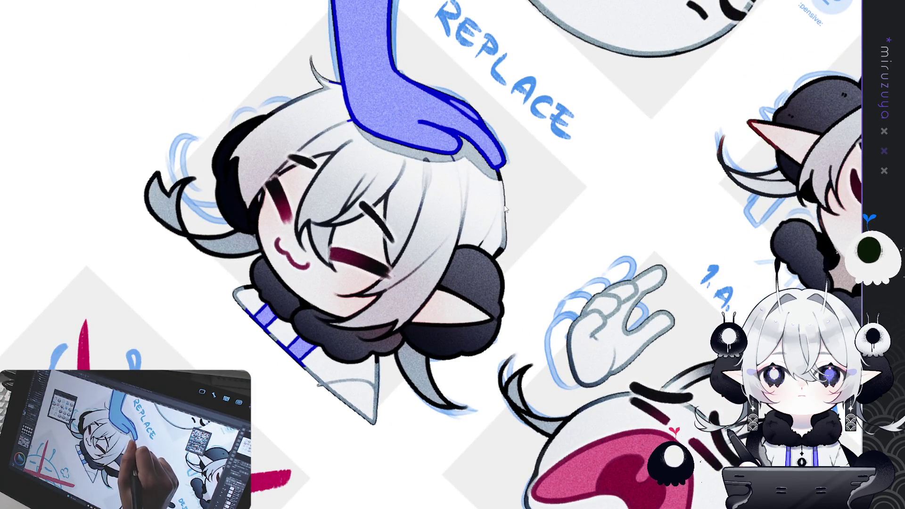
left_click_drag(502, 217, 486, 248)
mouse_move(505, 204)
left_mouse_down()
mouse_move(495, 245)
mouse_move(504, 236)
left_mouse_up()
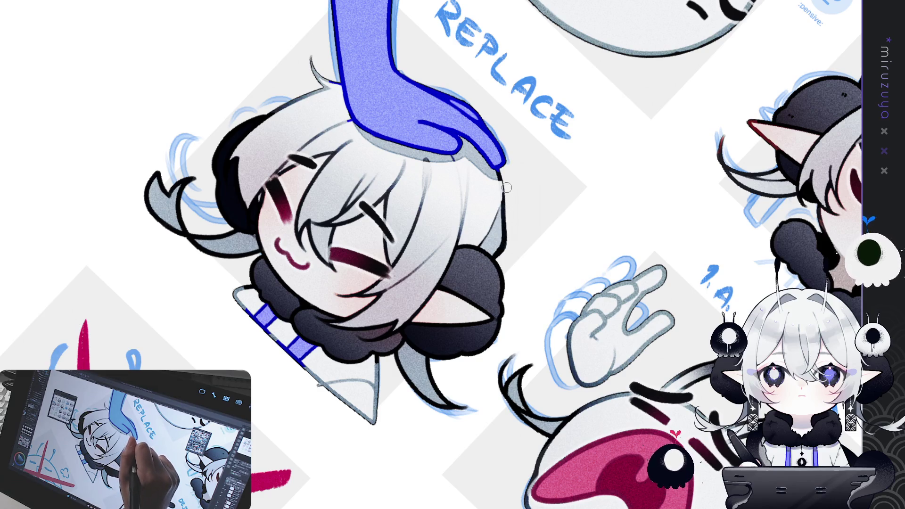
mouse_move(462, 167)
left_mouse_down()
mouse_move(464, 144)
mouse_move(462, 161)
left_mouse_up()
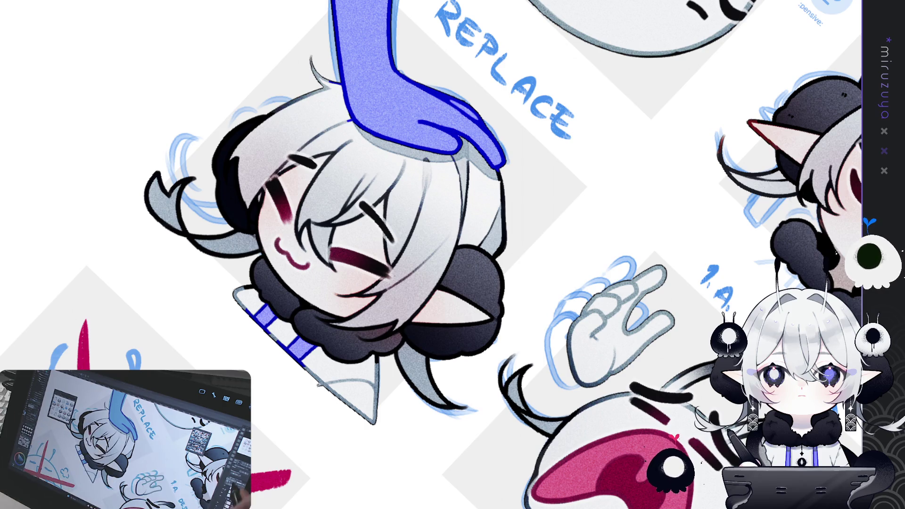
key("ctrl+@")
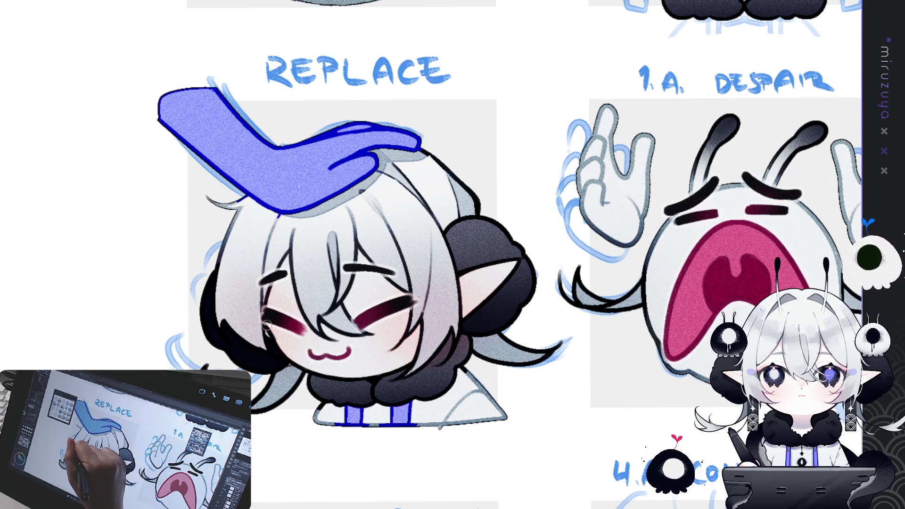
mouse_move(273, 216)
left_mouse_down()
mouse_move(312, 331)
mouse_move(345, 309)
mouse_move(312, 291)
left_mouse_up()
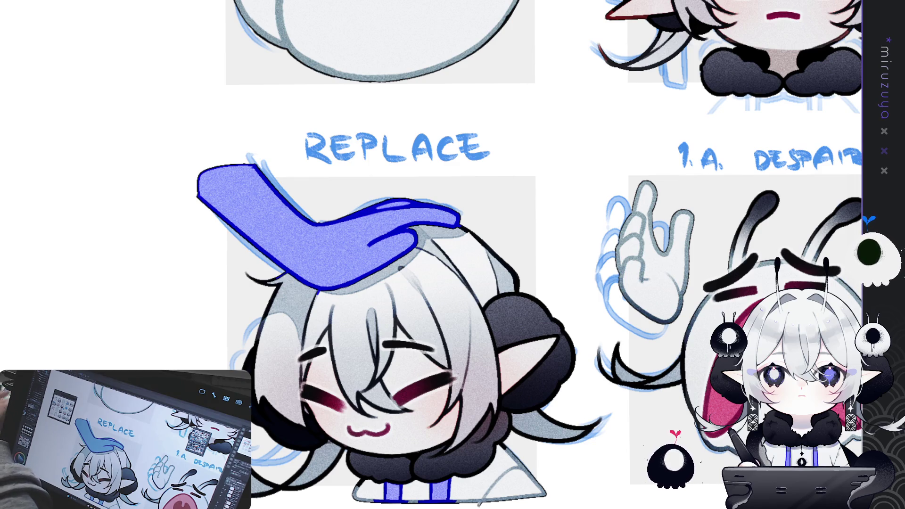
scroll(453, 254, "down", 5)
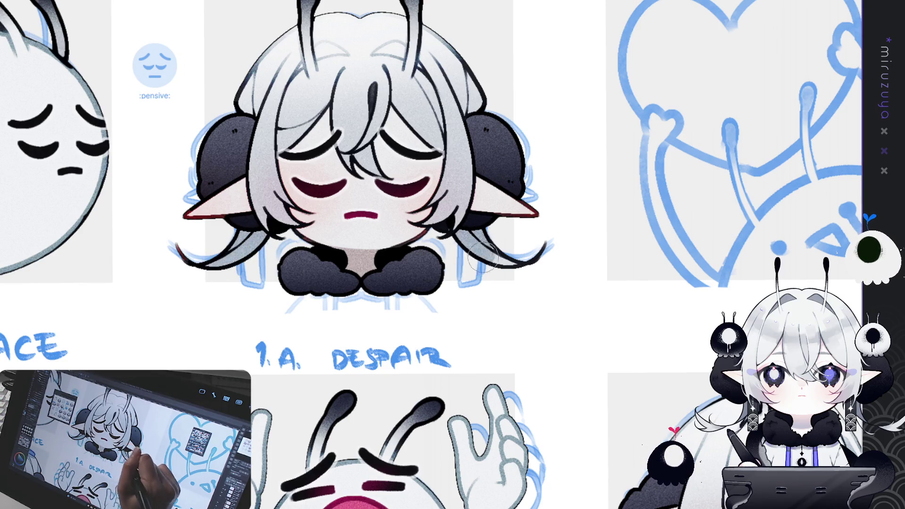
Brush faint grey strands across the PENSIVE emote's head top and left strand near the ear.
scroll(114, 267, "up", 3)
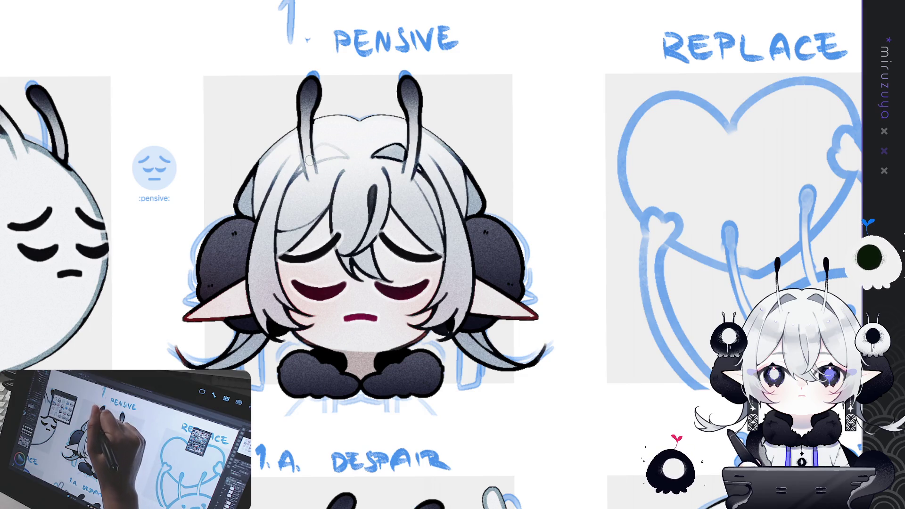
left_click_drag(310, 158, 388, 150)
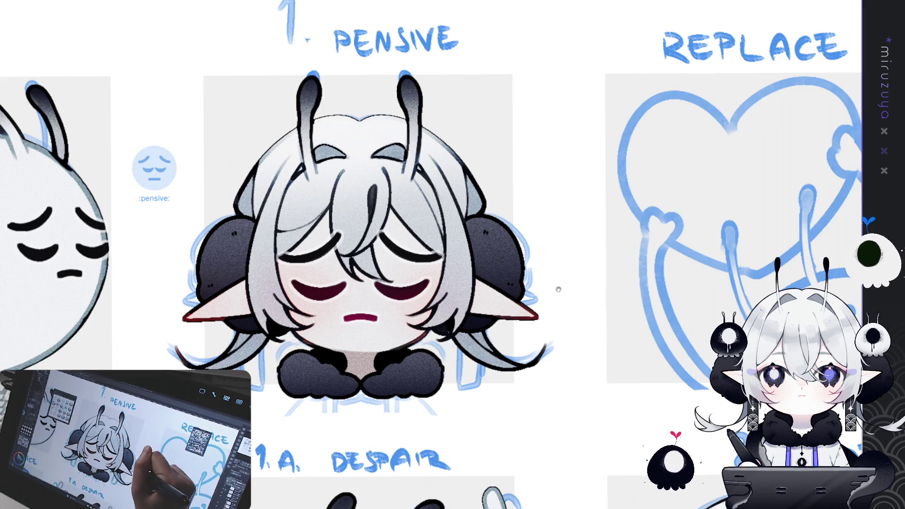
left_click_drag(640, 237, 567, 182)
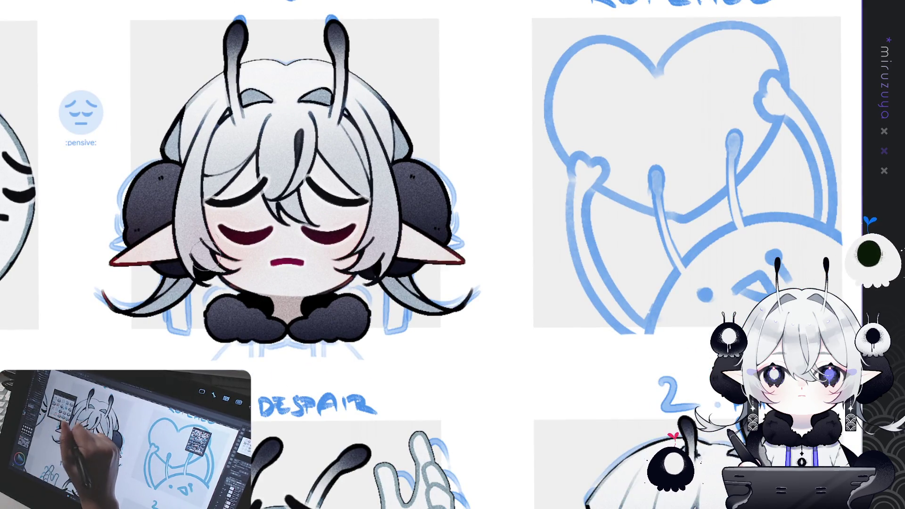
left_click_drag(165, 276, 177, 295)
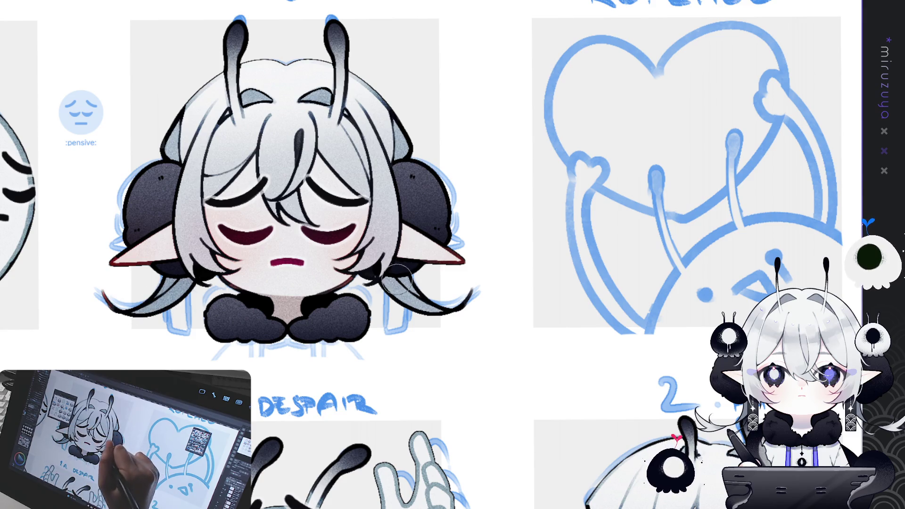
mouse_move(467, 307)
left_mouse_down()
mouse_move(236, 333)
mouse_move(0, 440)
left_mouse_up()
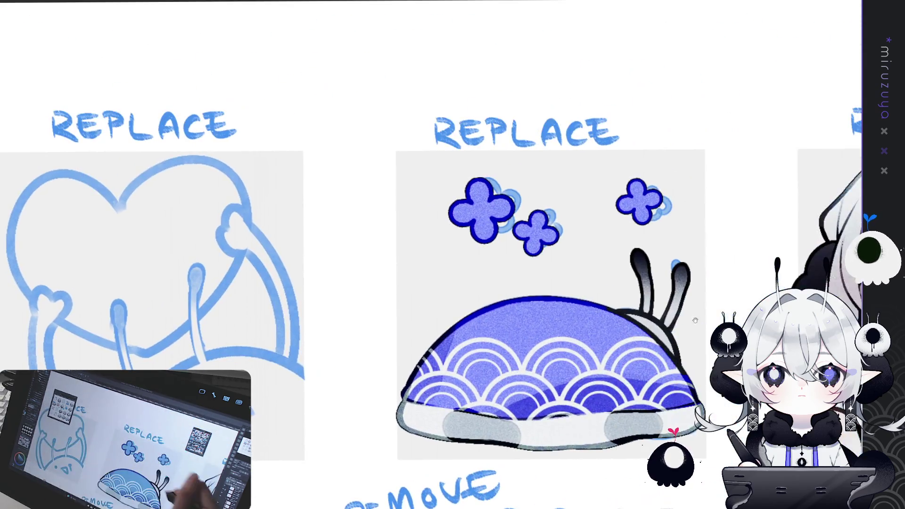
Shade the laughing emote's right strand, left side and upper-left hair grey.
left_click_drag(682, 313, 247, 243)
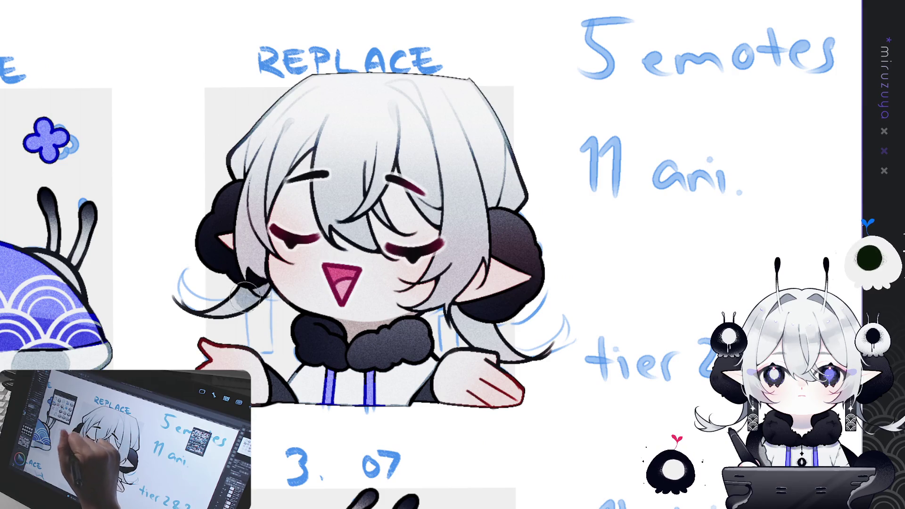
mouse_move(460, 306)
left_mouse_down()
mouse_move(471, 335)
mouse_move(519, 340)
mouse_move(467, 325)
mouse_move(502, 351)
left_mouse_up()
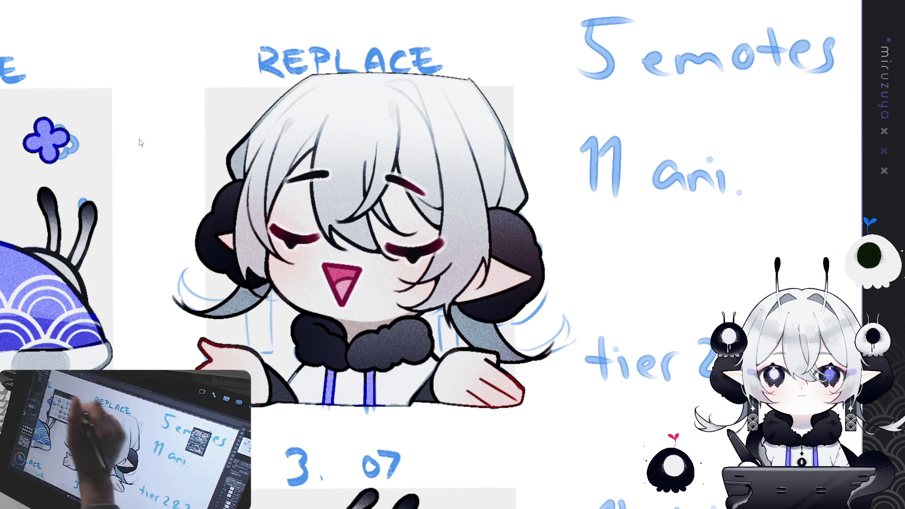
left_click_drag(245, 187, 253, 244)
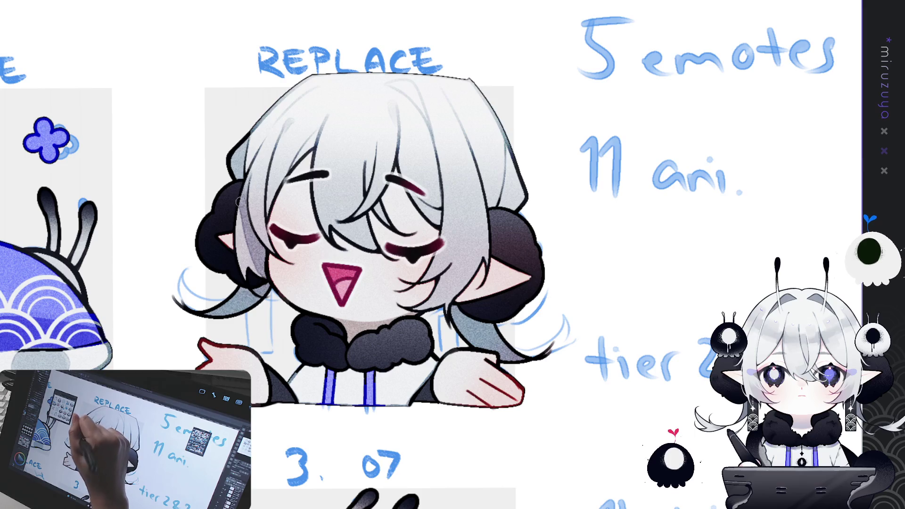
left_click_drag(242, 196, 250, 278)
left_click_drag(236, 215, 242, 243)
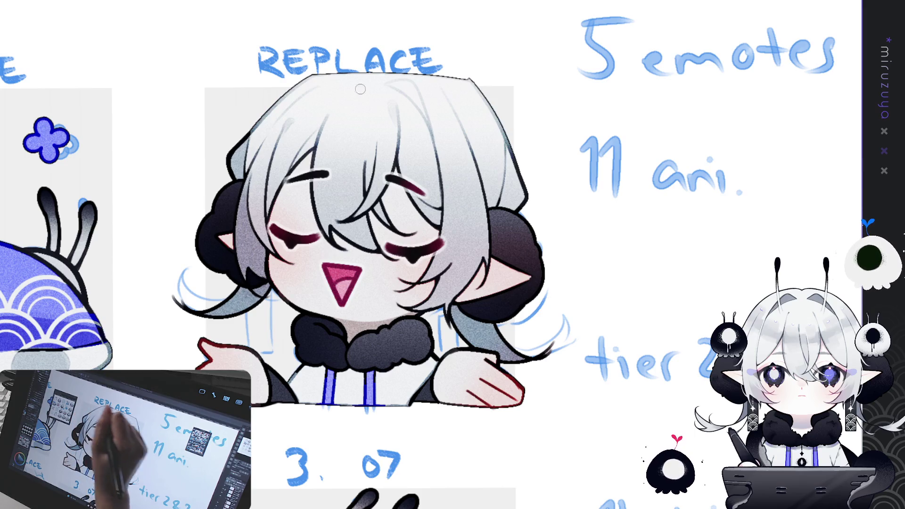
left_click_drag(321, 130, 292, 169)
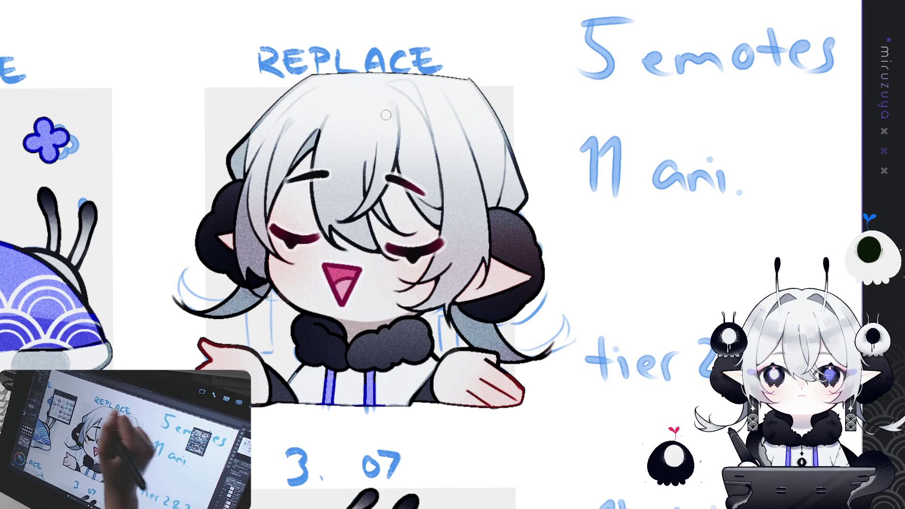
Add dark strand lines on top and middle of the hair, darkening its right edge.
left_click_drag(411, 89, 429, 125)
left_click_drag(512, 138, 500, 207)
left_click_drag(516, 165, 511, 204)
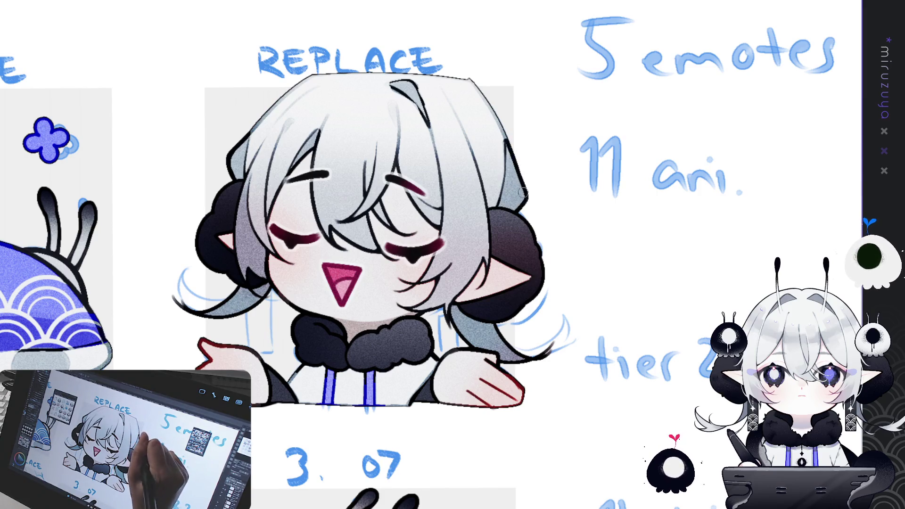
mouse_move(413, 189)
left_mouse_down()
mouse_move(375, 203)
mouse_move(370, 151)
mouse_move(367, 193)
left_mouse_up()
left_click_drag(375, 140, 364, 193)
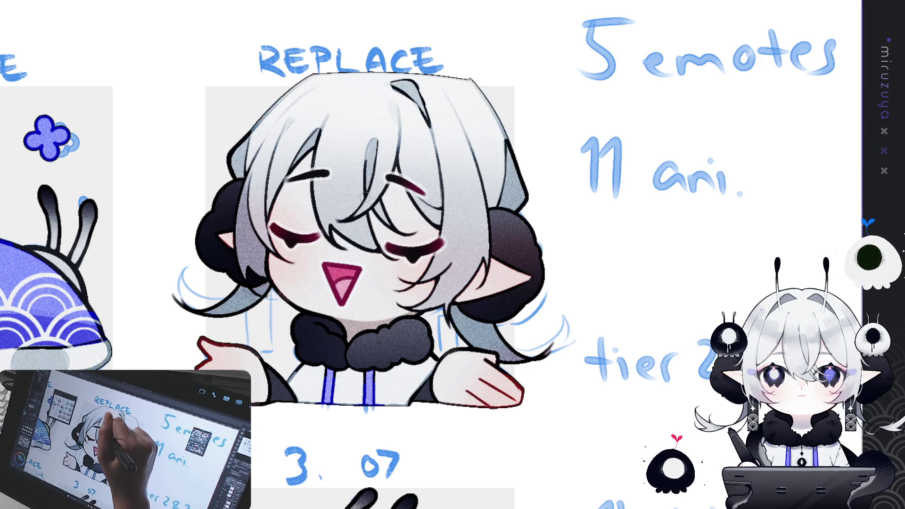
key("ctrl+0")
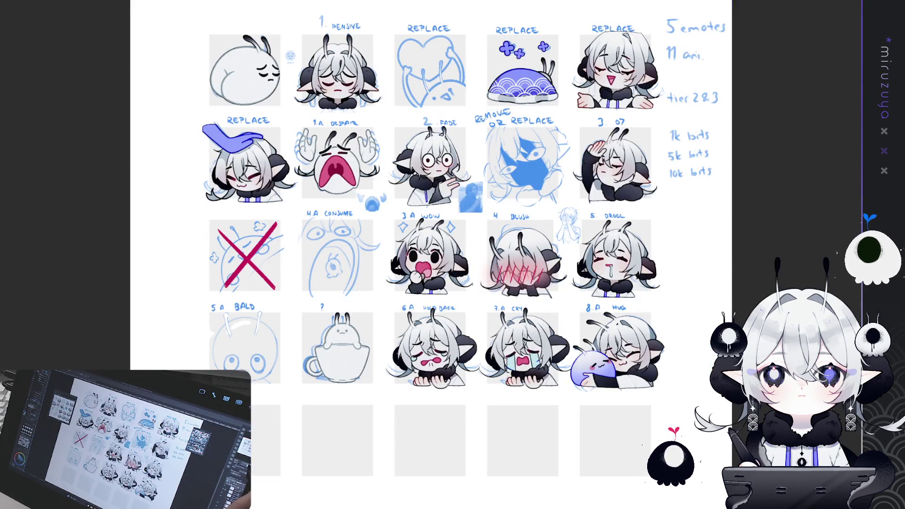
Zoom onto the BLUSH emote and paint grey shading on its upper-right hair.
key("ctrl+plus")
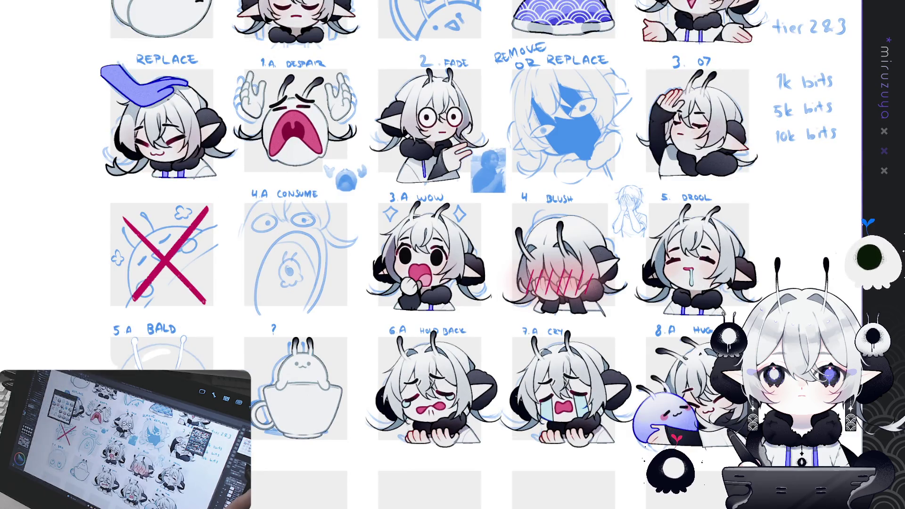
key("ctrl+plus")
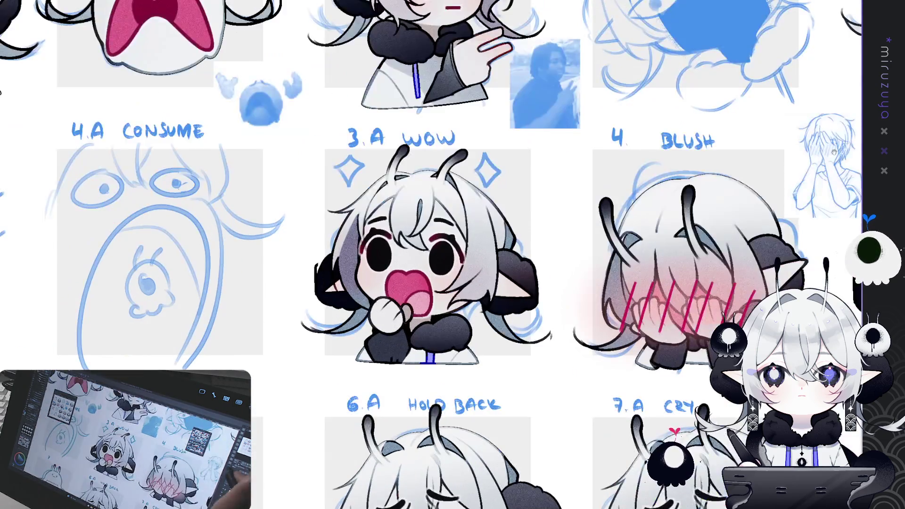
key("ctrl+plus")
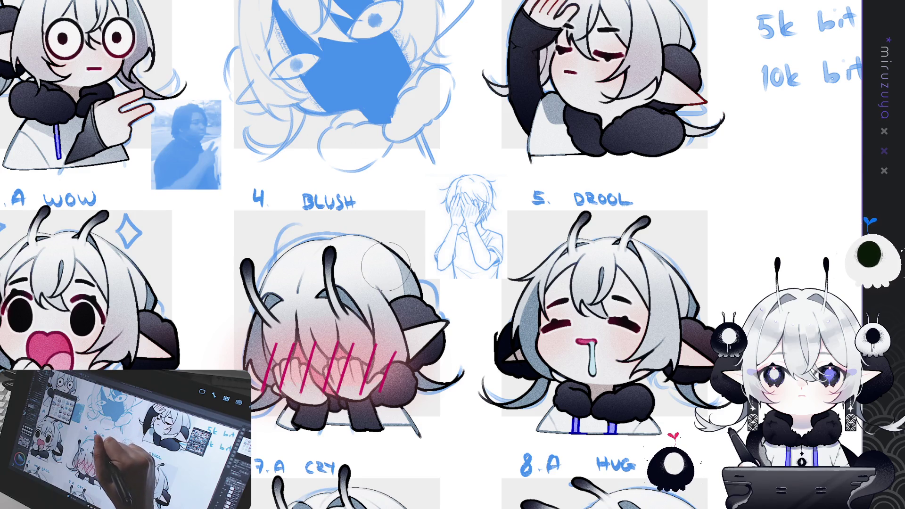
mouse_move(401, 262)
left_mouse_down()
mouse_move(386, 271)
mouse_move(377, 264)
mouse_move(377, 278)
mouse_move(394, 302)
mouse_move(380, 264)
mouse_move(405, 302)
left_mouse_up()
left_click_drag(655, 213, 457, 321)
left_click_drag(487, 234, 444, 294)
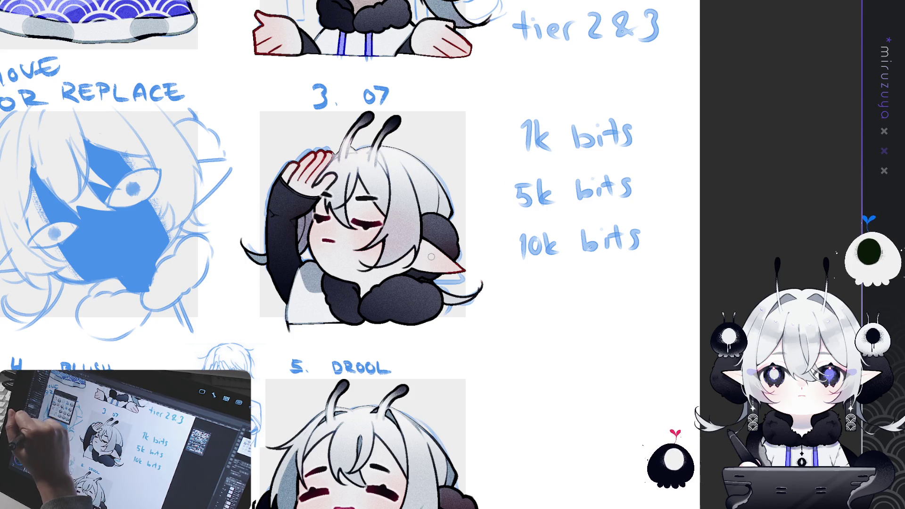
Add a dark stroke by the raised hand and shade the right side of the 07 emote's hair.
left_click_drag(339, 152, 330, 175)
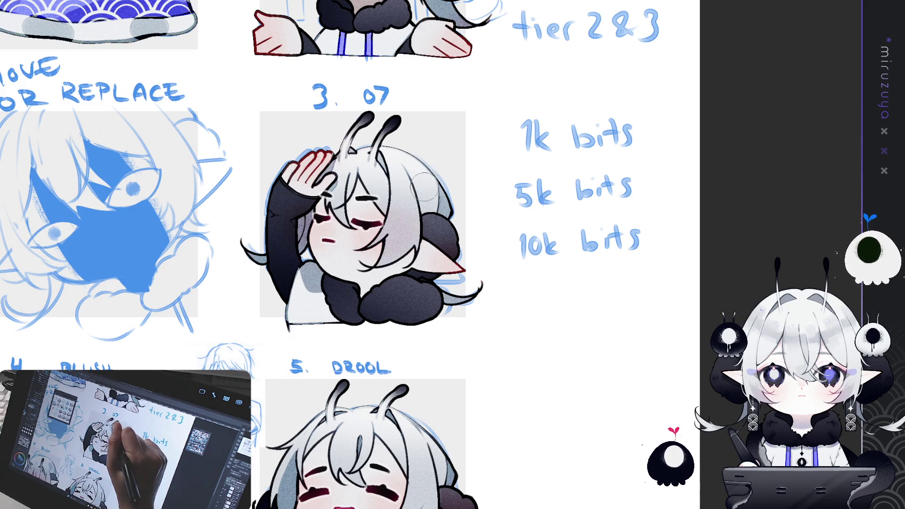
left_click_drag(426, 182, 427, 229)
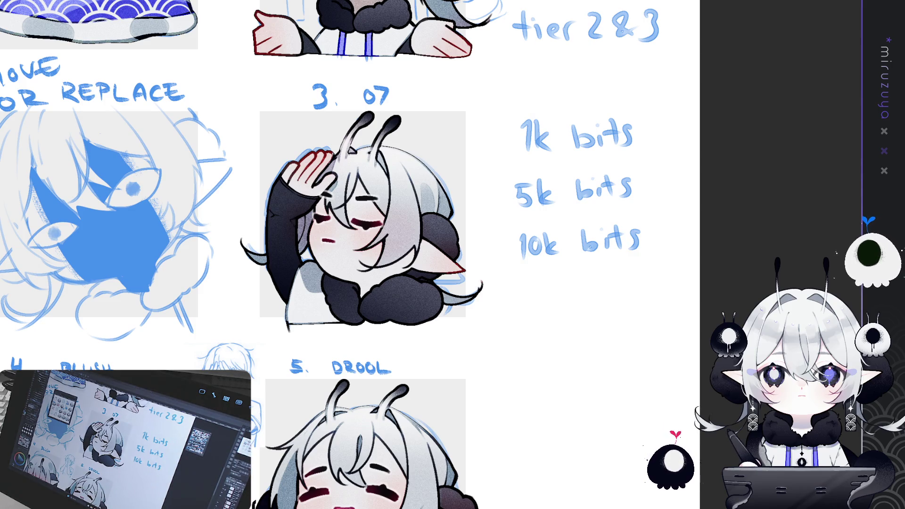
mouse_move(442, 227)
left_mouse_down()
mouse_move(442, 475)
mouse_move(574, 64)
left_mouse_up()
left_click_drag(425, 377, 616, 242)
mouse_move(586, 320)
left_mouse_down()
mouse_move(720, 145)
mouse_move(659, 159)
left_mouse_up()
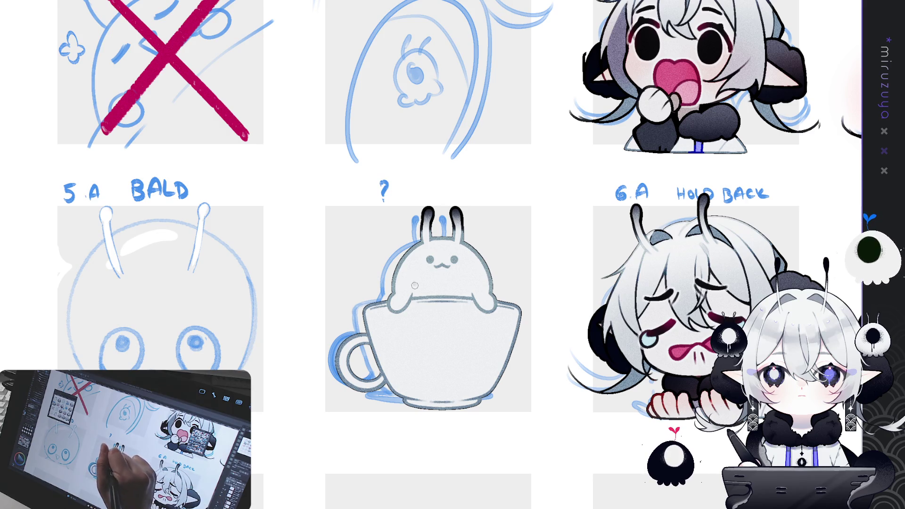
Ink the teacup rim line under the bunny darker, especially its right end.
left_click_drag(410, 298, 471, 296)
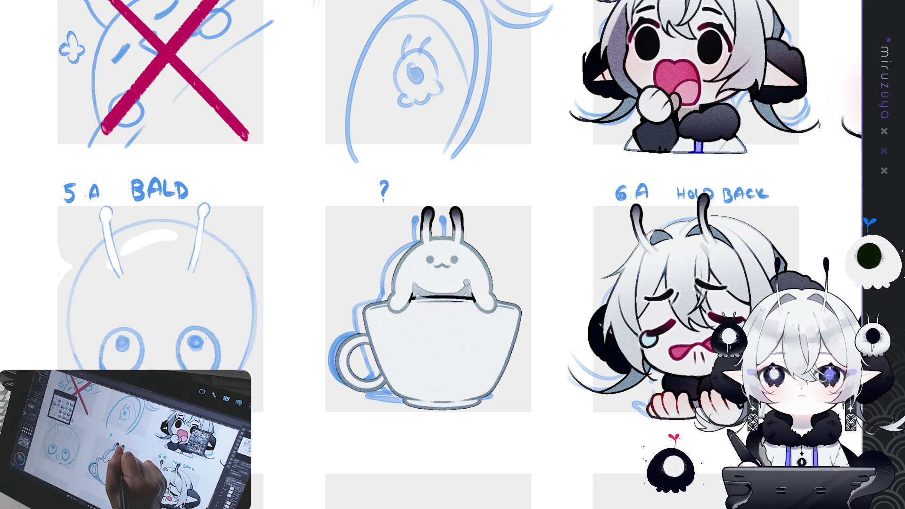
mouse_move(463, 296)
left_mouse_down()
mouse_move(471, 289)
mouse_move(427, 292)
left_mouse_up()
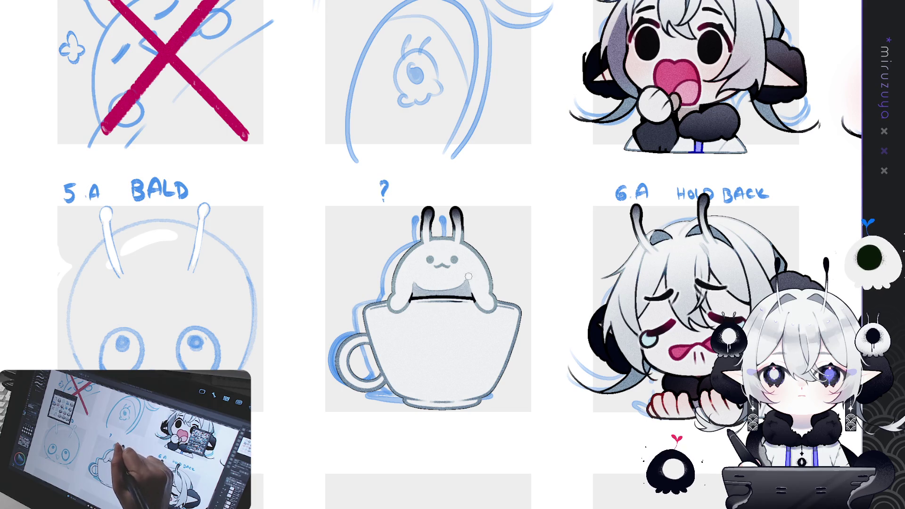
left_click_drag(468, 274, 358, 155)
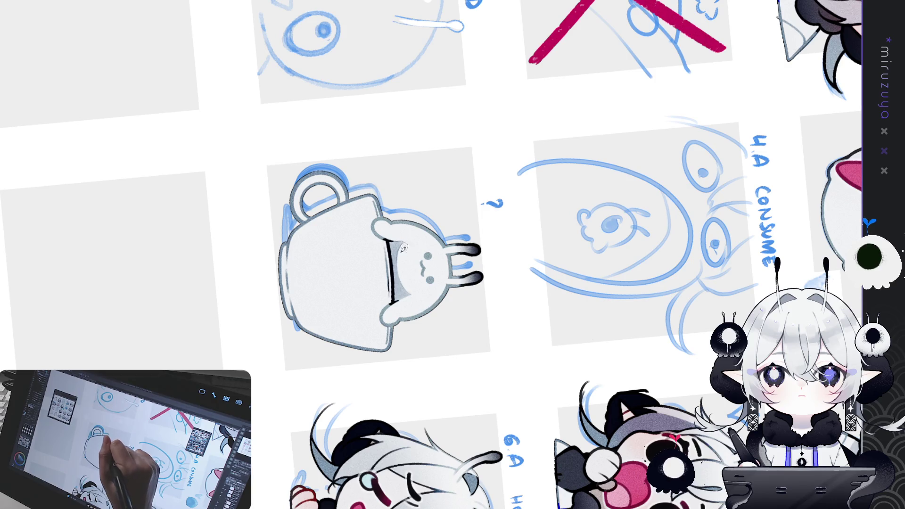
key("r")
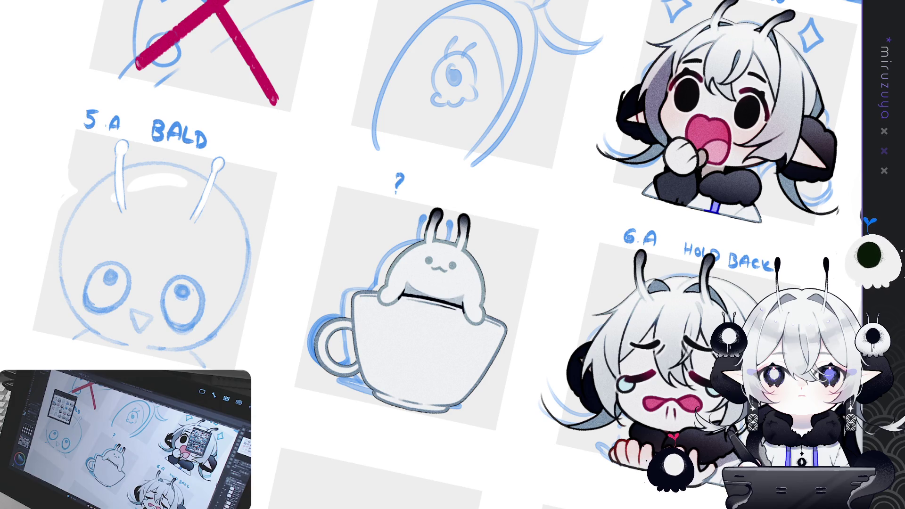
Darken the bunny's left outline with two pen strokes.
left_click_drag(519, 282, 403, 198)
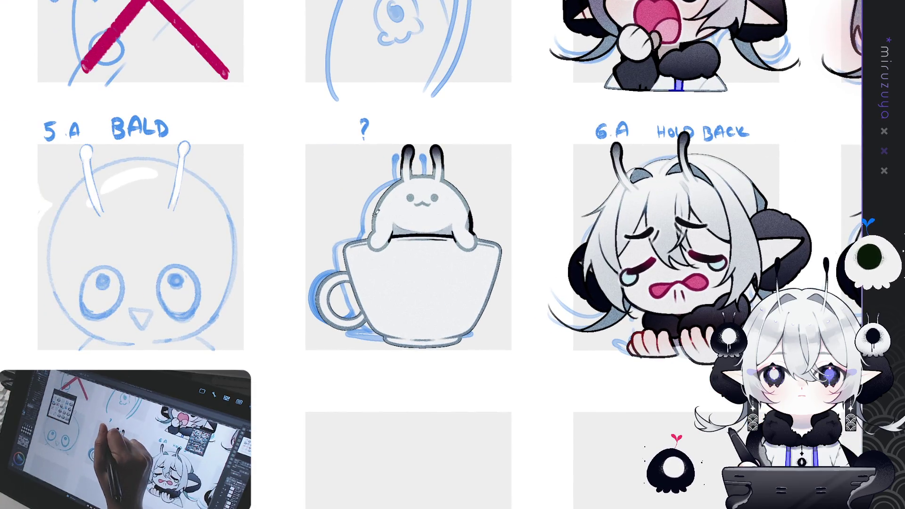
left_click_drag(375, 214, 373, 230)
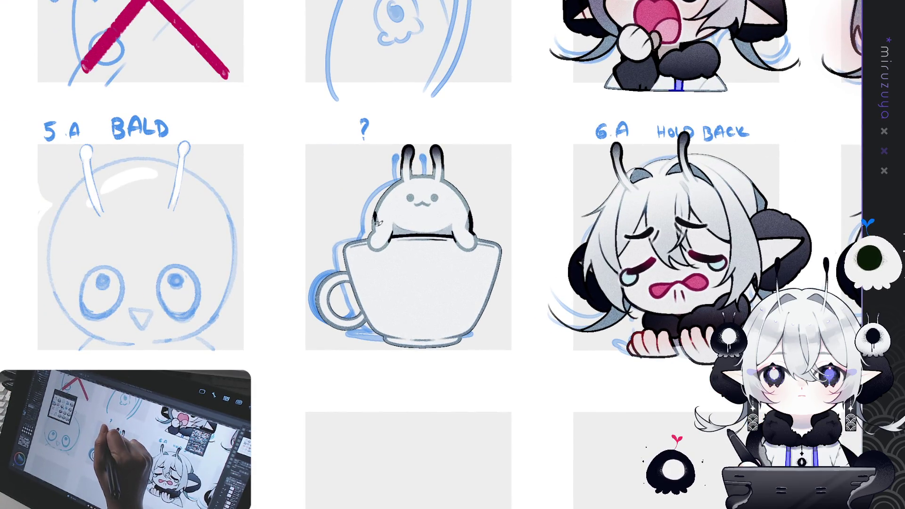
left_click_drag(379, 199, 374, 219)
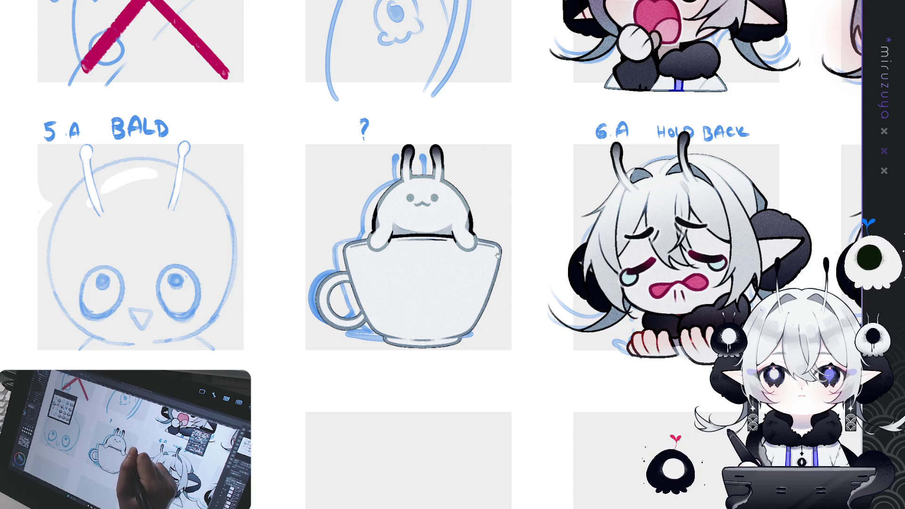
left_click_drag(509, 252, 481, 251)
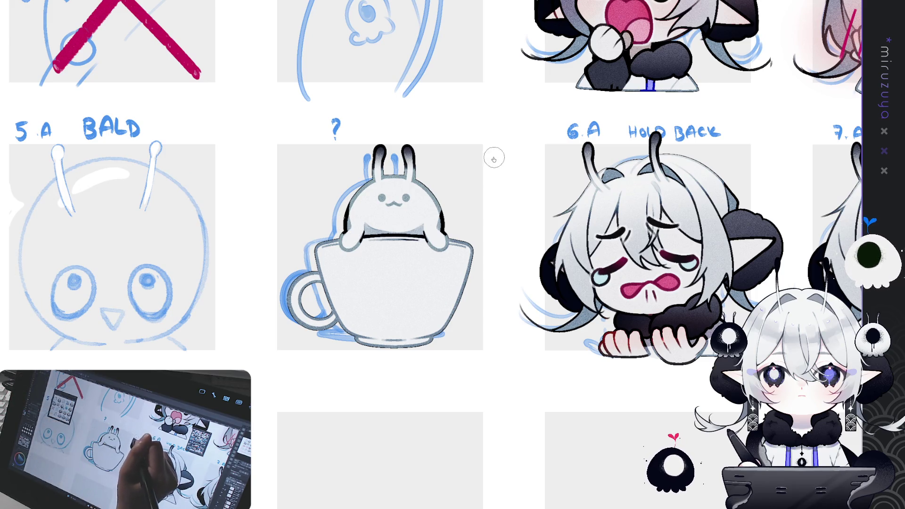
left_click_drag(687, 171, 635, 230)
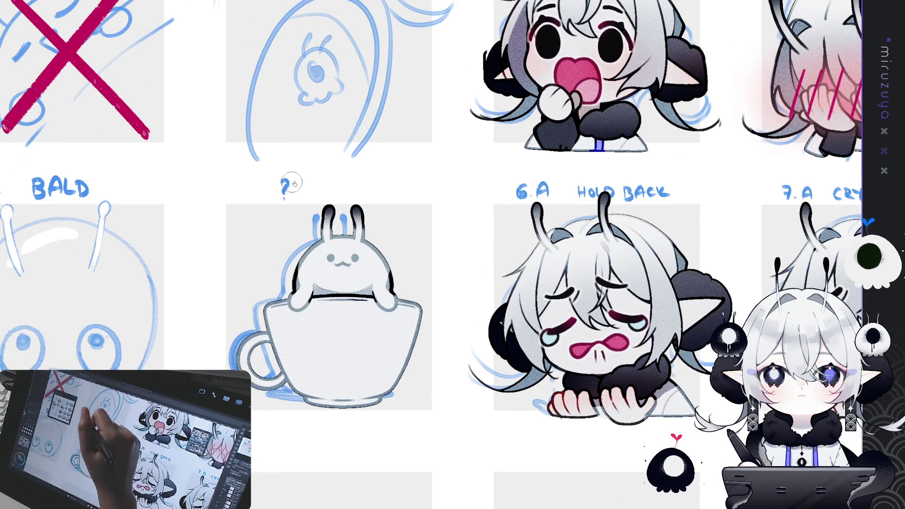
left_click_drag(455, 258, 632, 294)
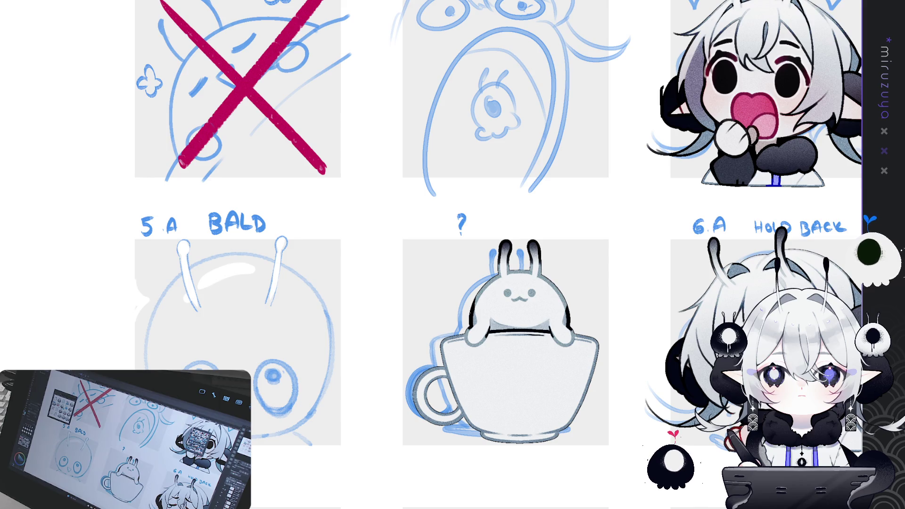
mouse_move(613, 330)
left_mouse_down()
mouse_move(233, 221)
mouse_move(186, 192)
left_mouse_up()
left_click_drag(252, 145, 251, 148)
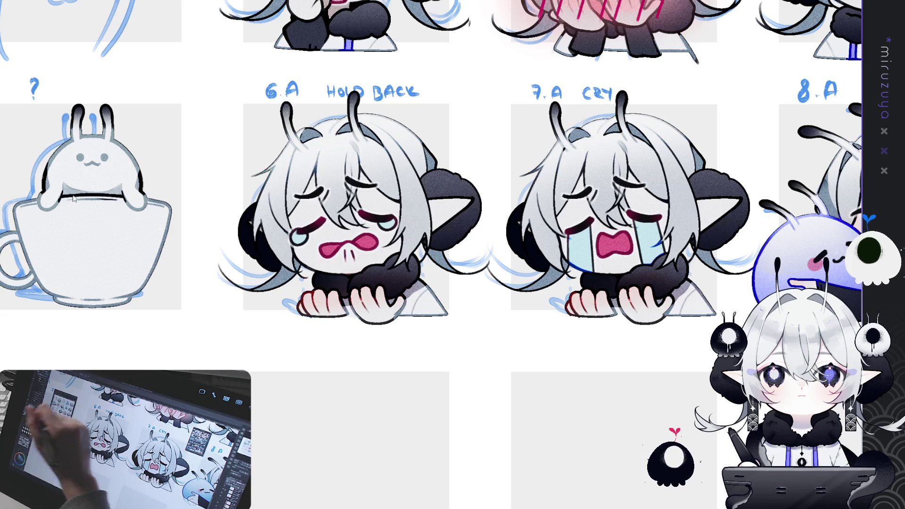
Dab grey shading onto the HOLD BACK and CRY characters' hair.
mouse_move(269, 182)
left_mouse_down()
mouse_move(283, 254)
mouse_move(273, 229)
mouse_move(284, 243)
left_mouse_up()
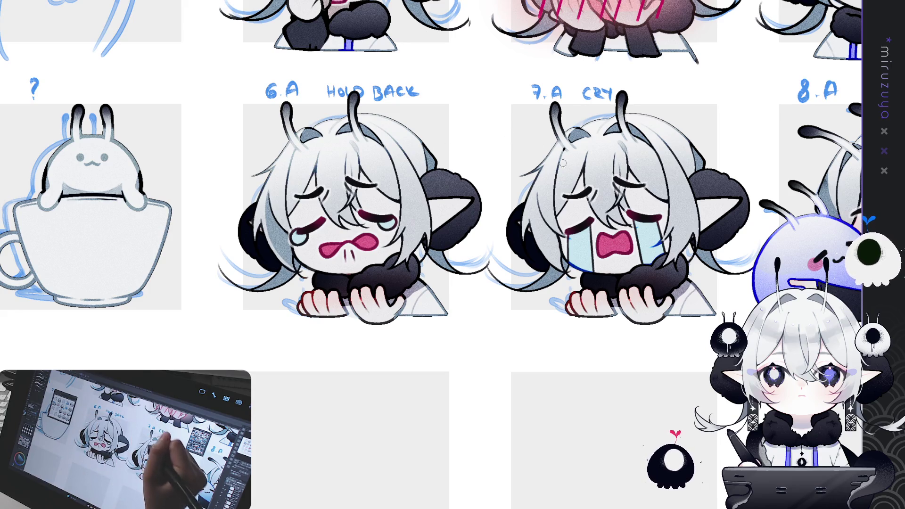
mouse_move(595, 239)
left_mouse_down()
mouse_move(560, 249)
mouse_move(391, 235)
left_mouse_up()
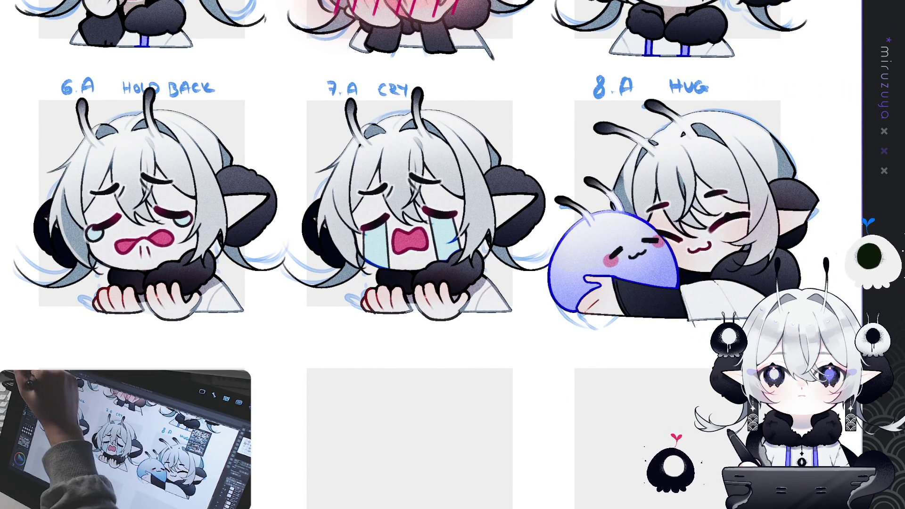
mouse_move(336, 218)
left_mouse_down()
mouse_move(352, 253)
mouse_move(349, 236)
left_mouse_up()
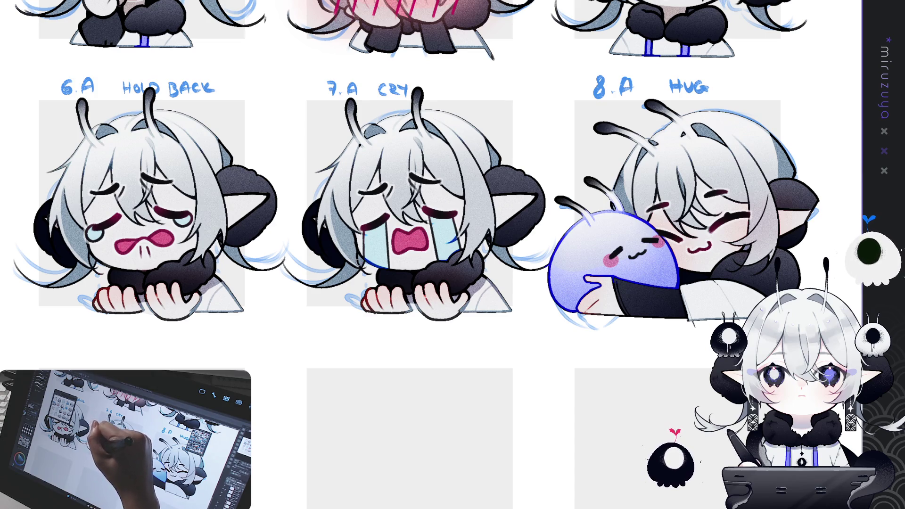
mouse_move(543, 170)
left_mouse_down()
mouse_move(404, 171)
mouse_move(333, 197)
left_mouse_up()
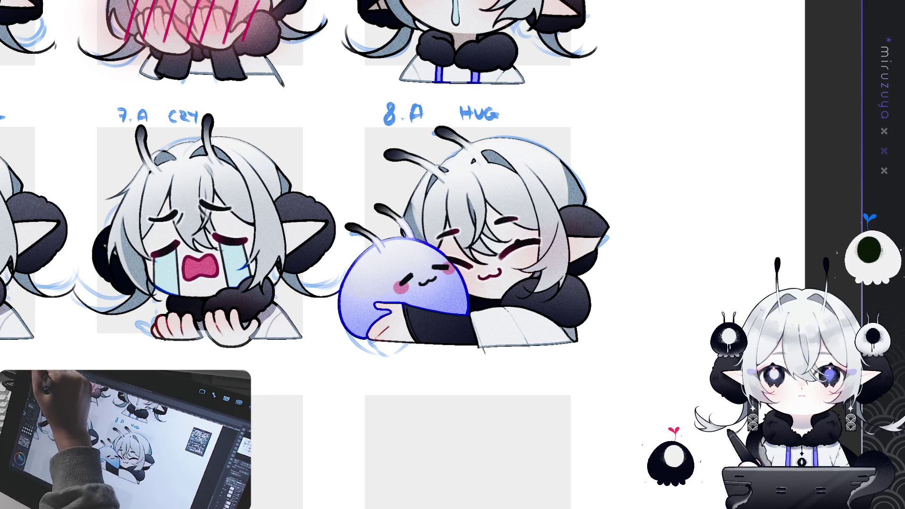
mouse_move(269, 174)
left_mouse_down()
mouse_move(325, 168)
mouse_move(333, 186)
left_mouse_up()
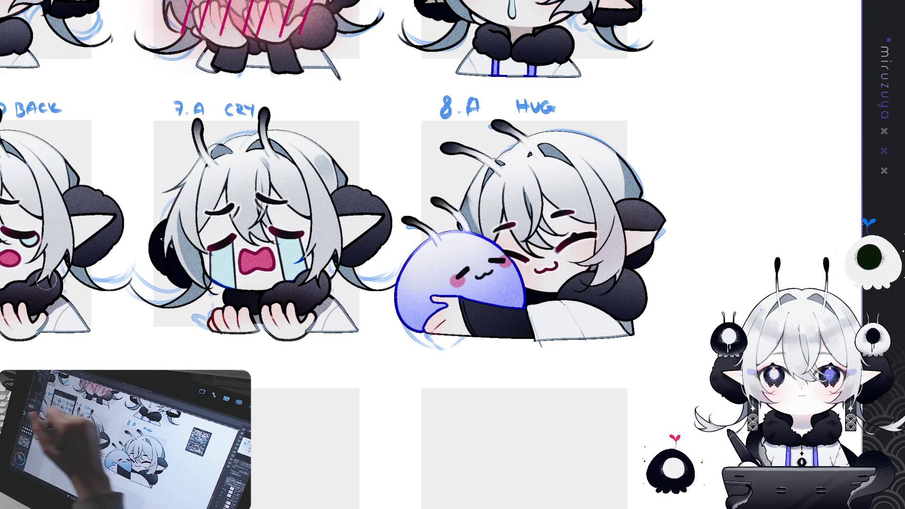
left_click_drag(232, 179, 275, 177)
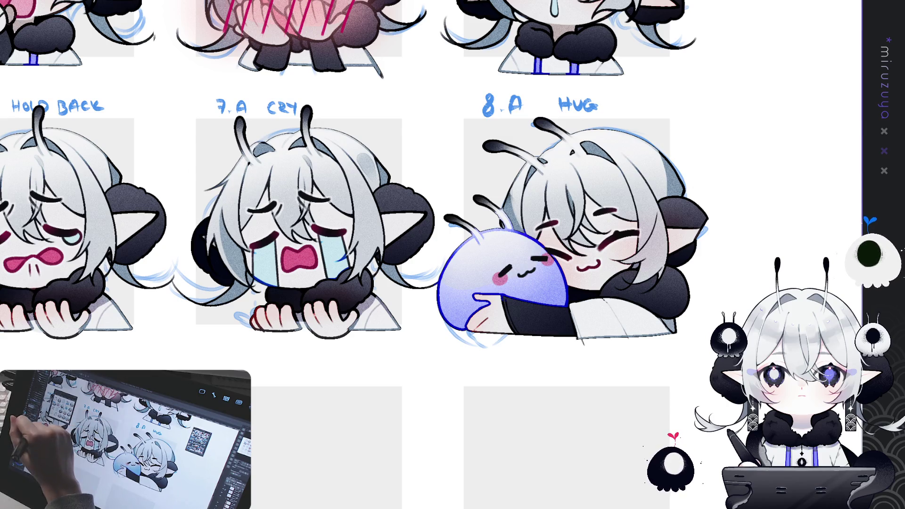
left_click(255, 178)
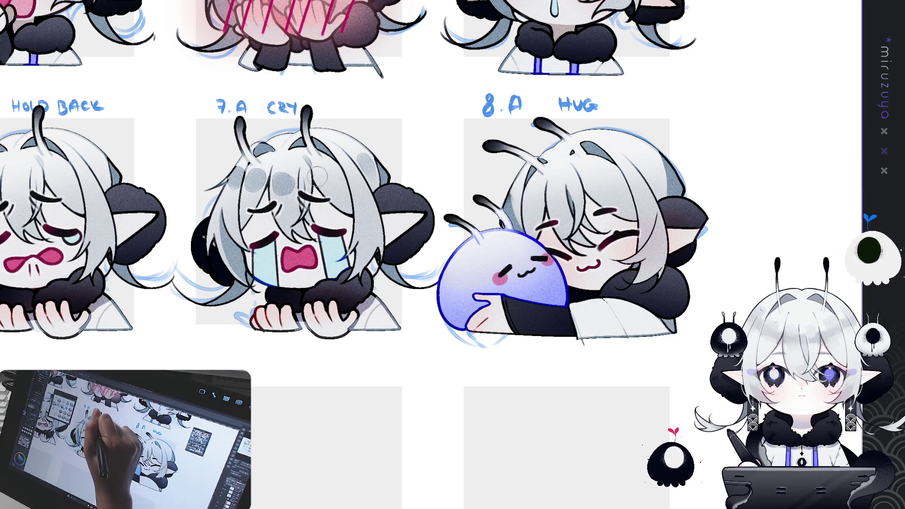
left_click_drag(312, 178, 331, 175)
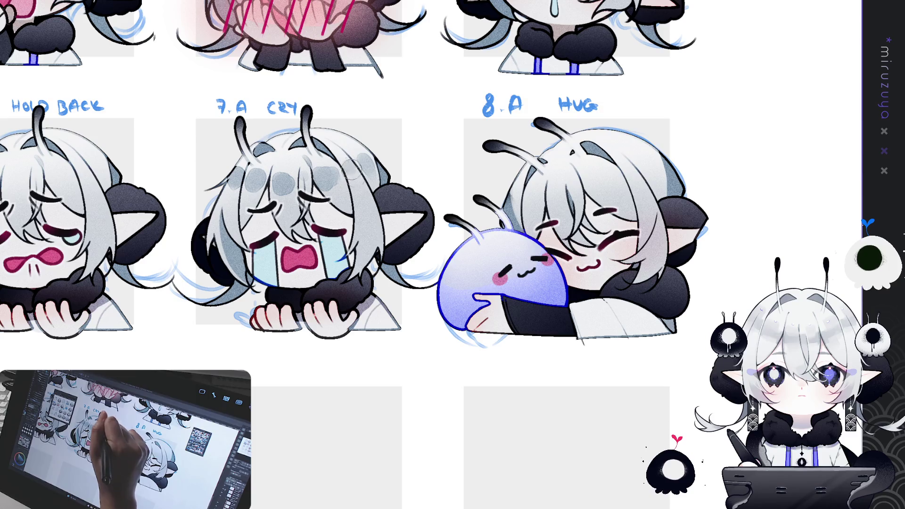
Darken the HOLD BACK hair shading and add grey dabs to the WOW character's hair.
mouse_move(551, 182)
left_mouse_down()
mouse_move(447, 216)
mouse_move(536, 204)
mouse_move(564, 172)
left_mouse_up()
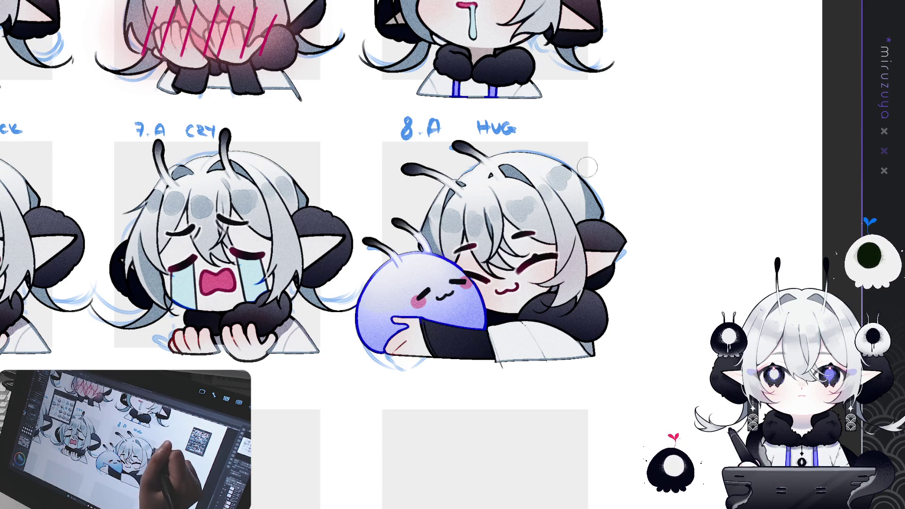
left_click_drag(141, 212, 507, 204)
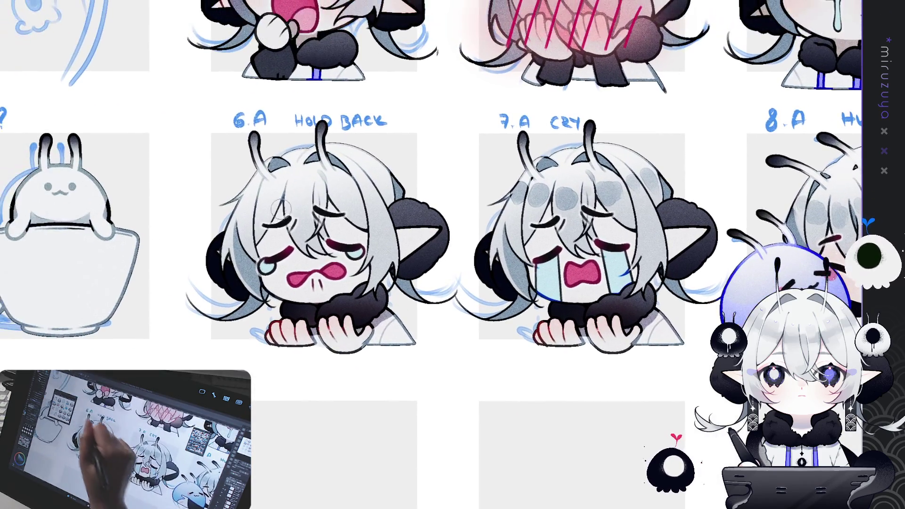
mouse_move(292, 200)
left_mouse_down()
mouse_move(311, 207)
mouse_move(363, 186)
mouse_move(433, 329)
mouse_move(443, 417)
left_mouse_up()
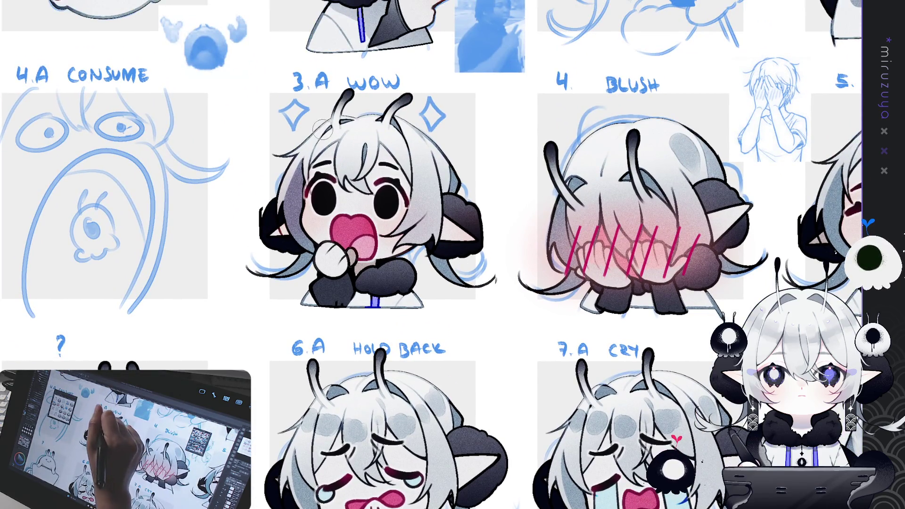
left_click_drag(363, 141, 375, 152)
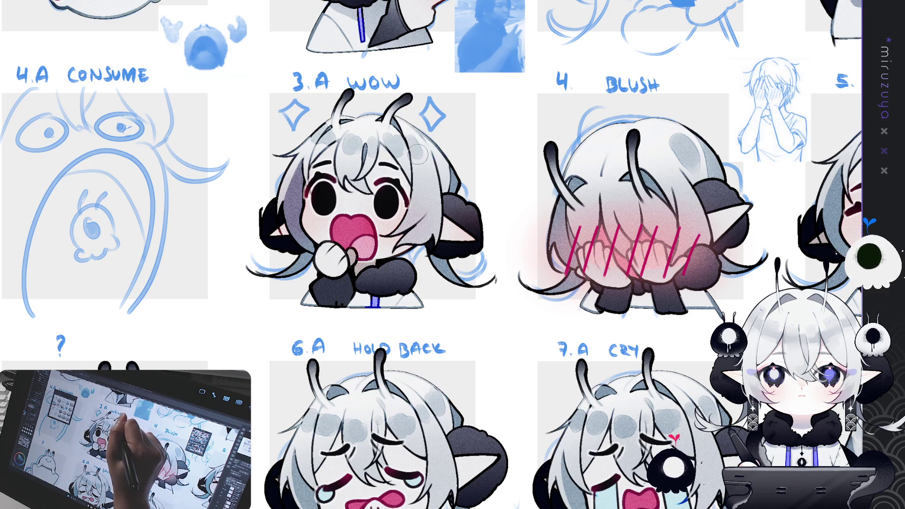
left_click_drag(632, 262, 394, 275)
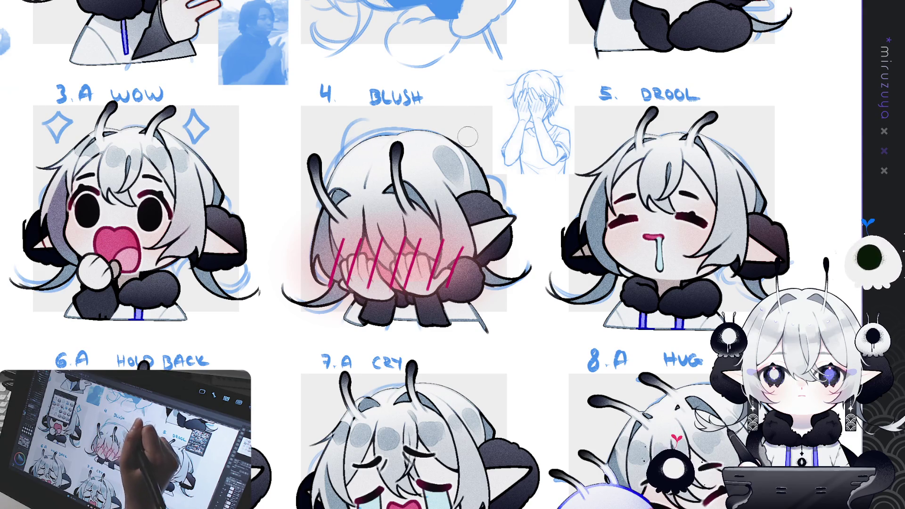
left_click_drag(629, 157, 458, 171)
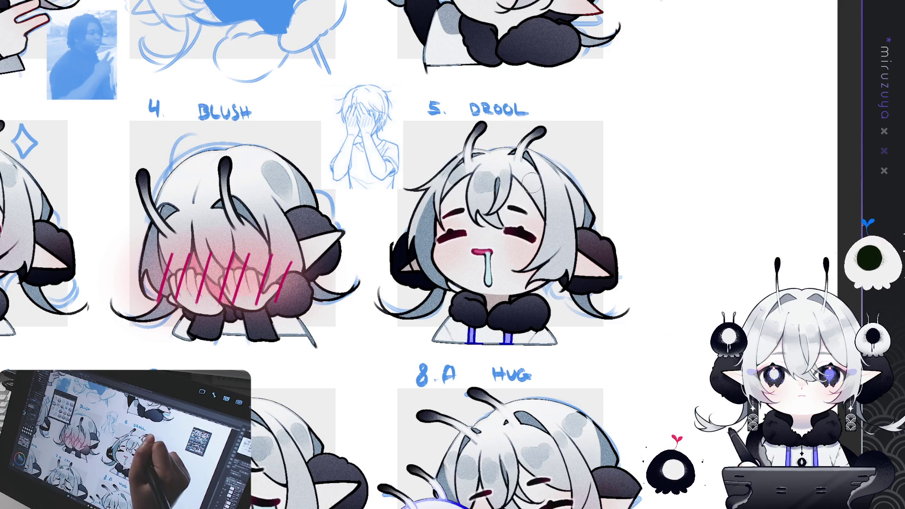
scroll(546, 178, "up", 5)
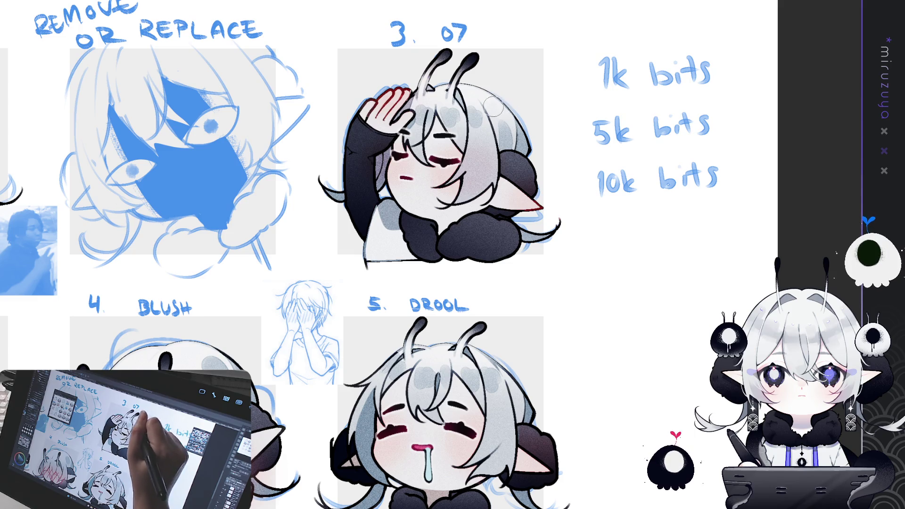
Dab grey airbrush shading onto the hair of the FADE, REPLACE and PENSIVE characters.
left_click_drag(493, 110, 802, 137)
left_click_drag(182, 124, 380, 128)
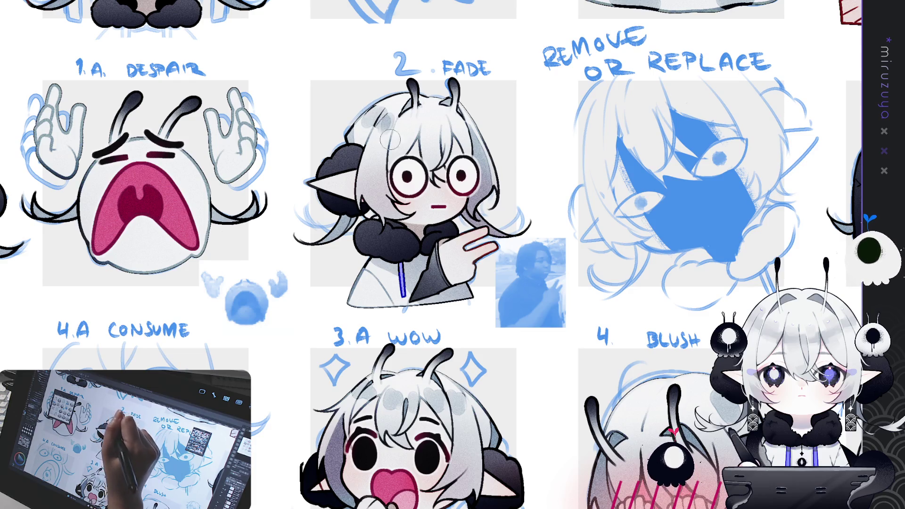
mouse_move(384, 117)
left_mouse_down()
mouse_move(403, 137)
mouse_move(461, 136)
left_mouse_up()
left_click_drag(470, 183, 890, 180)
mouse_move(271, 177)
left_mouse_down()
mouse_move(307, 178)
mouse_move(364, 144)
mouse_move(253, 283)
mouse_move(196, 398)
left_mouse_up()
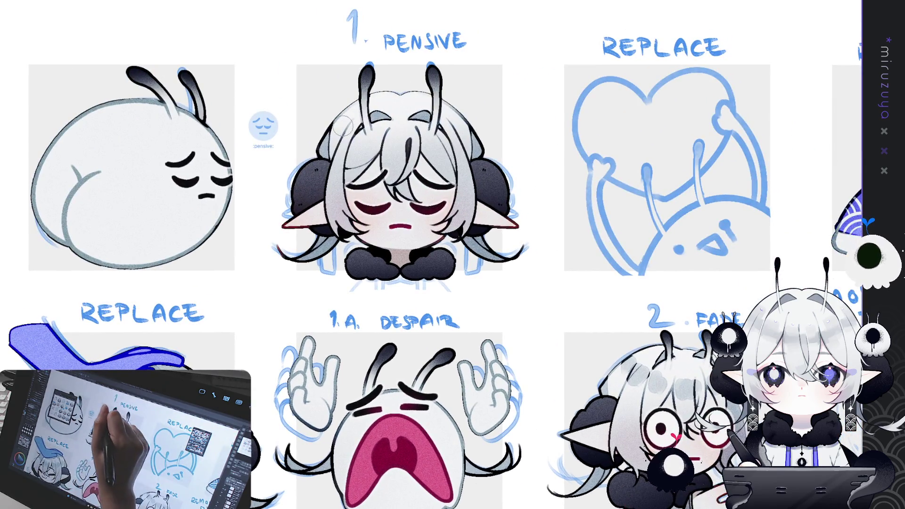
left_click_drag(349, 140, 394, 152)
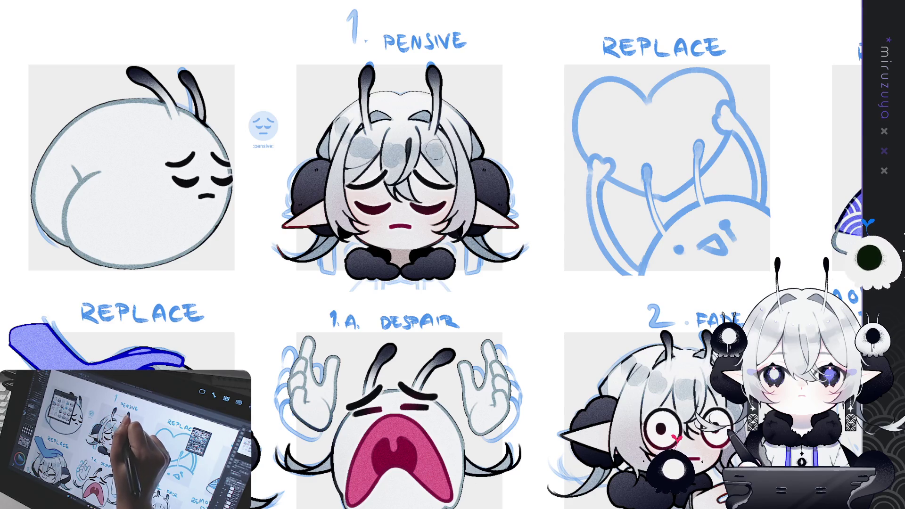
Add light and darker grey shading dabs to the laughing REPLACE emote's hair.
left_click_drag(546, 117, 106, 183)
left_click_drag(727, 259, 388, 250)
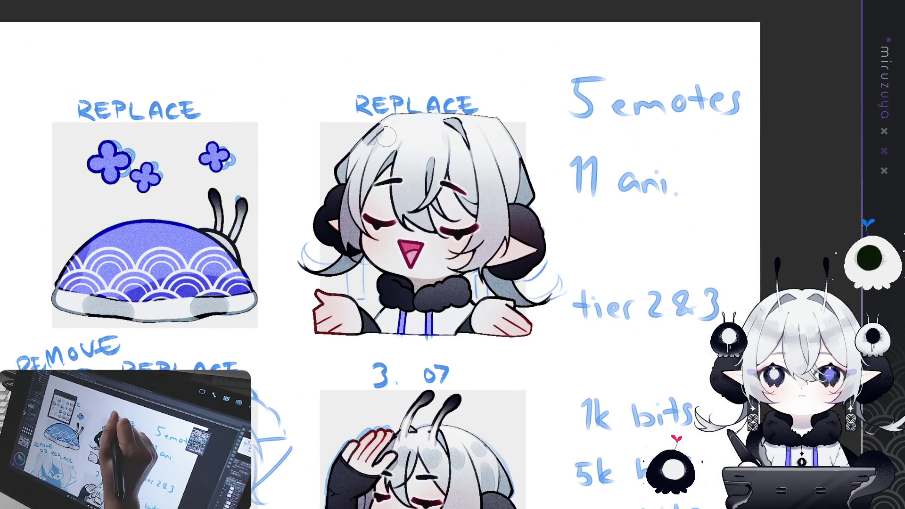
left_click_drag(406, 159, 411, 160)
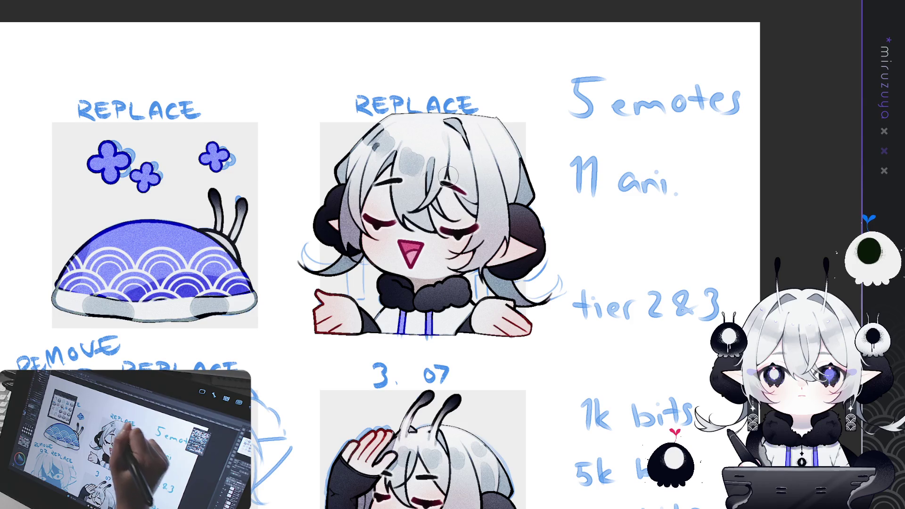
left_click_drag(487, 168, 485, 174)
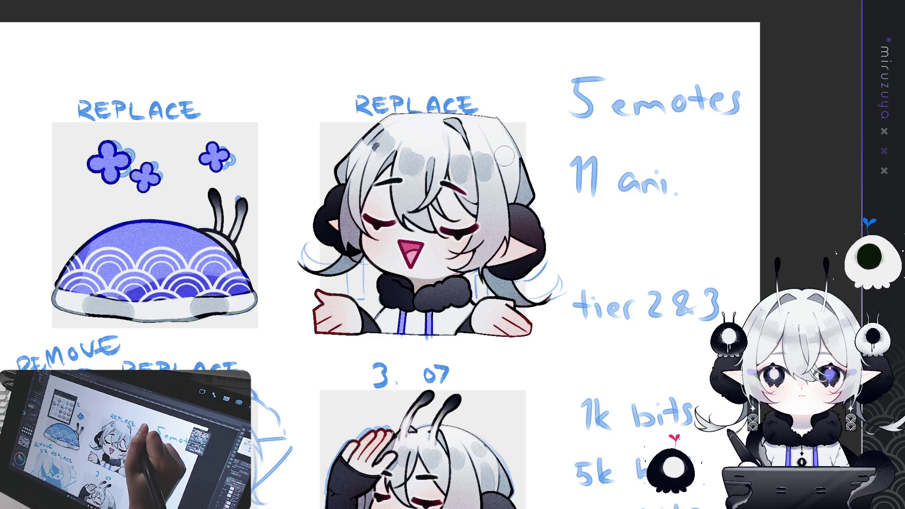
mouse_move(424, 425)
left_mouse_down()
mouse_move(564, 139)
mouse_move(667, 17)
left_mouse_up()
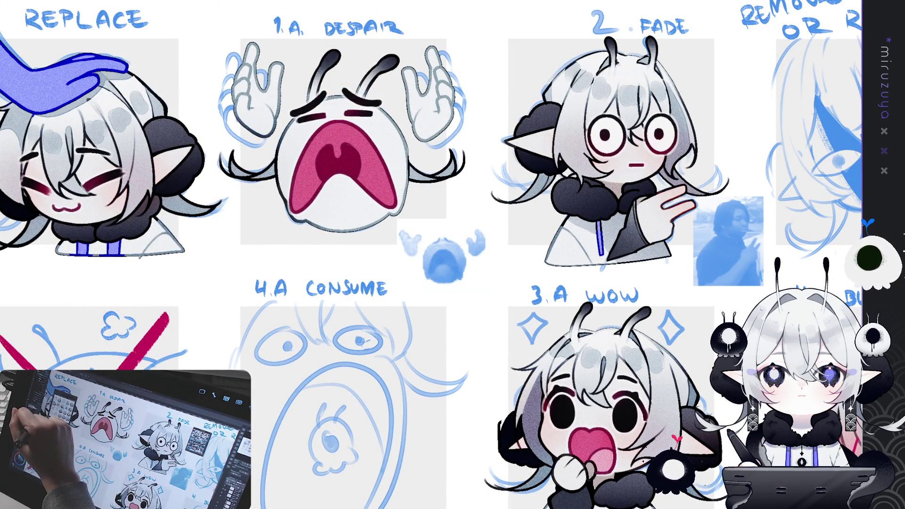
Pan past the REPLACE, DESPAIR and FADE emotes to the 3. 07 emote and 1k/5k/10k bits notes.
mouse_move(283, 217)
left_mouse_down()
mouse_move(361, 403)
mouse_move(517, 317)
left_mouse_up()
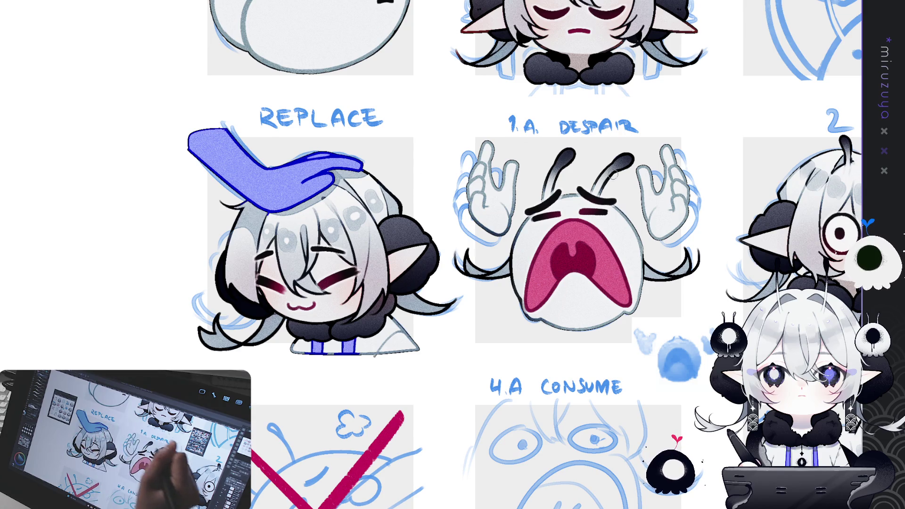
scroll(373, 202, "right", 10)
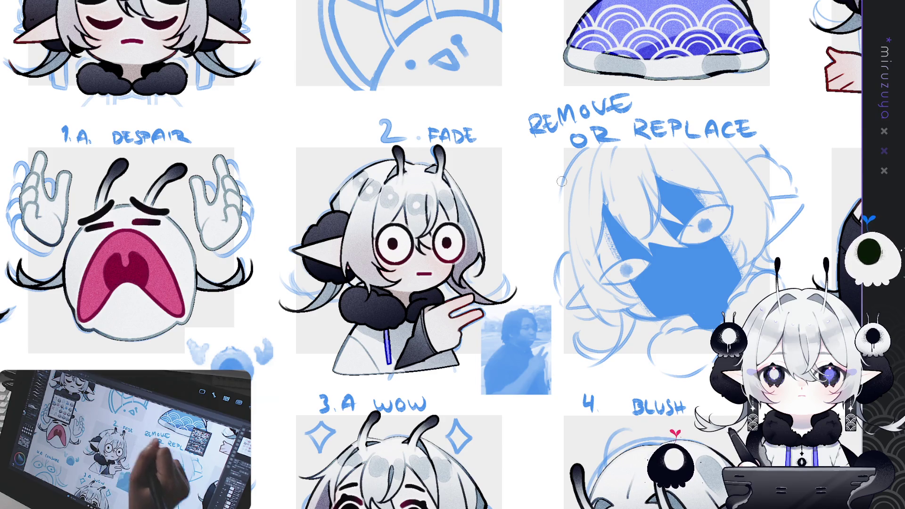
mouse_move(669, 253)
left_mouse_down()
mouse_move(377, 231)
mouse_move(455, 235)
mouse_move(601, 284)
left_mouse_up()
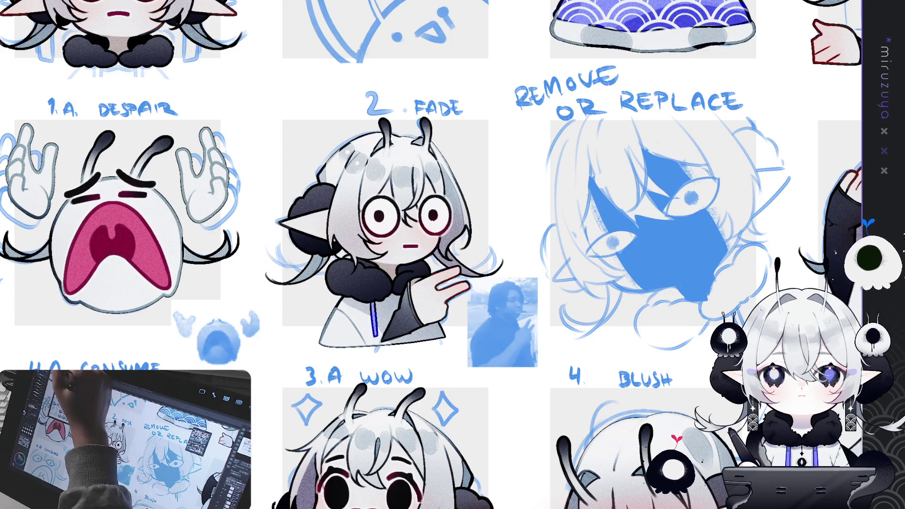
left_click_drag(217, 221, 196, 218)
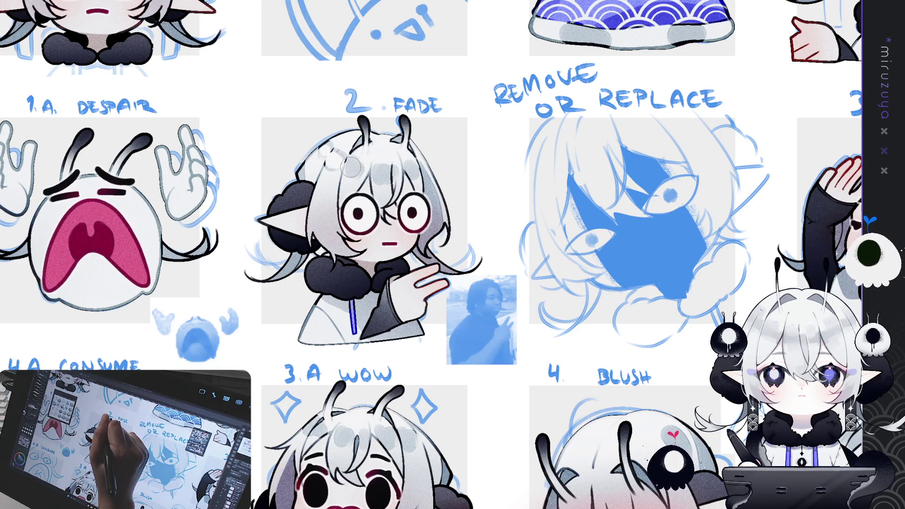
left_click_drag(412, 168, 903, 121)
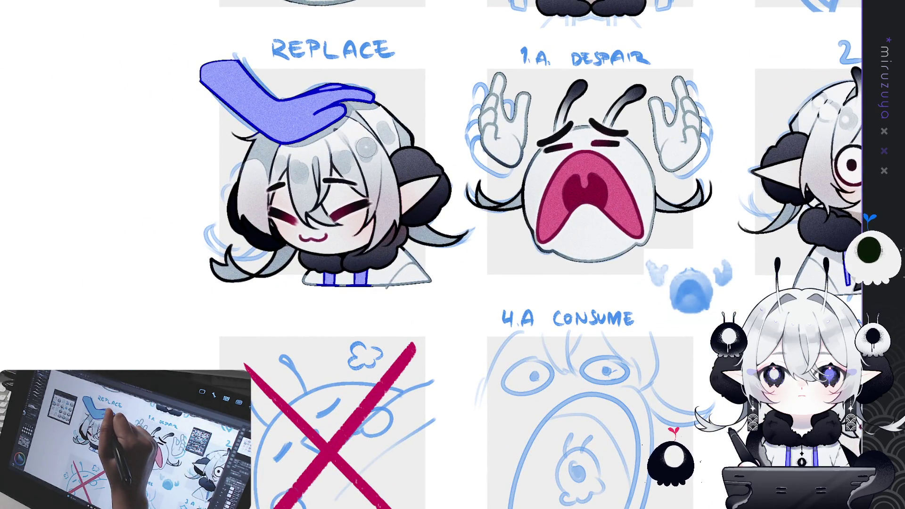
left_click_drag(369, 147, 5, 151)
left_click_drag(679, 253, 276, 322)
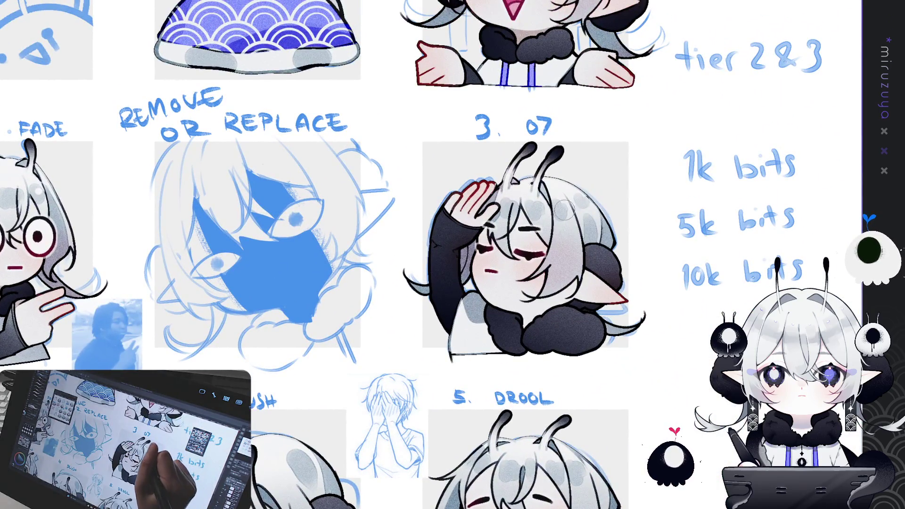
Pan over the top REPLACE row and the emote count notes.
mouse_move(580, 204)
left_mouse_down()
mouse_move(551, 213)
mouse_move(529, 351)
left_mouse_up()
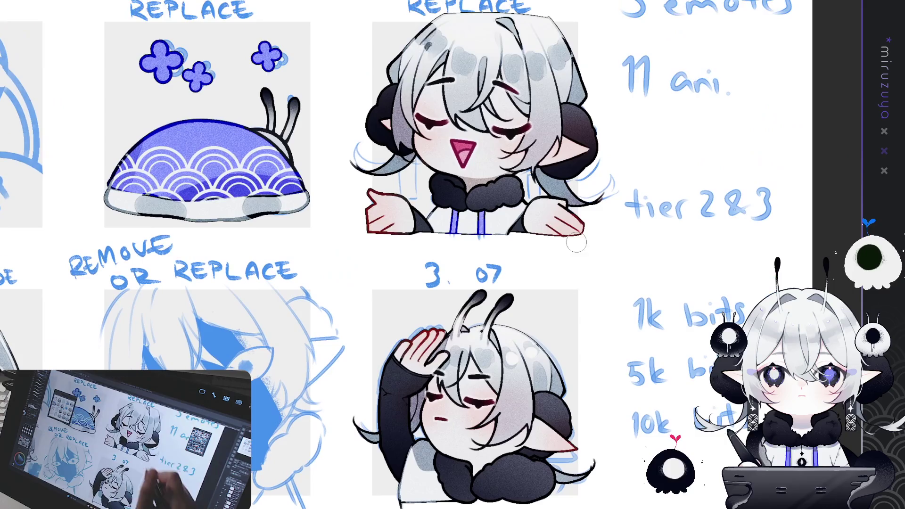
left_click_drag(521, 75, 493, 92)
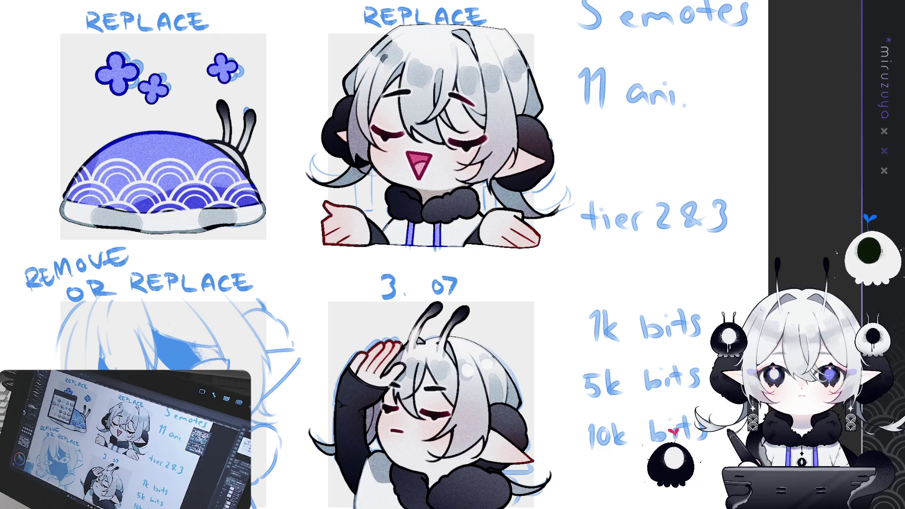
left_click_drag(382, 46, 347, 69)
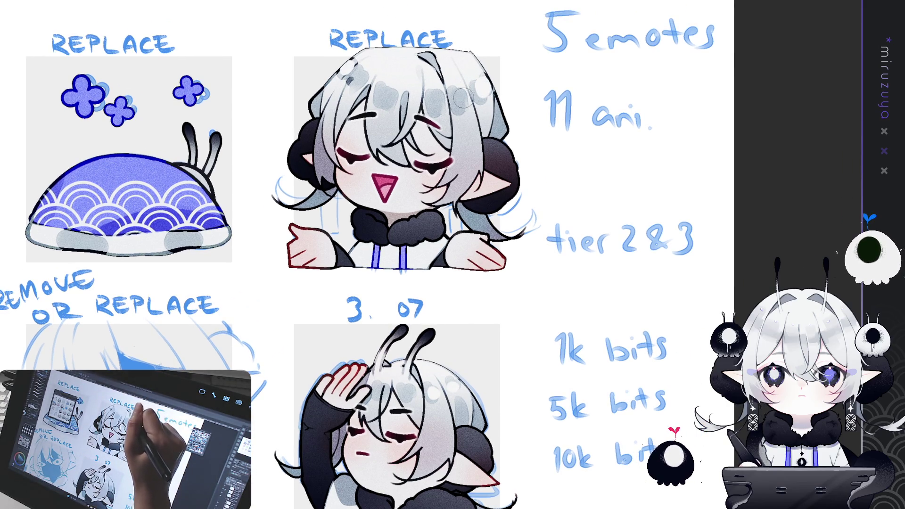
scroll(589, 237, "down", 8)
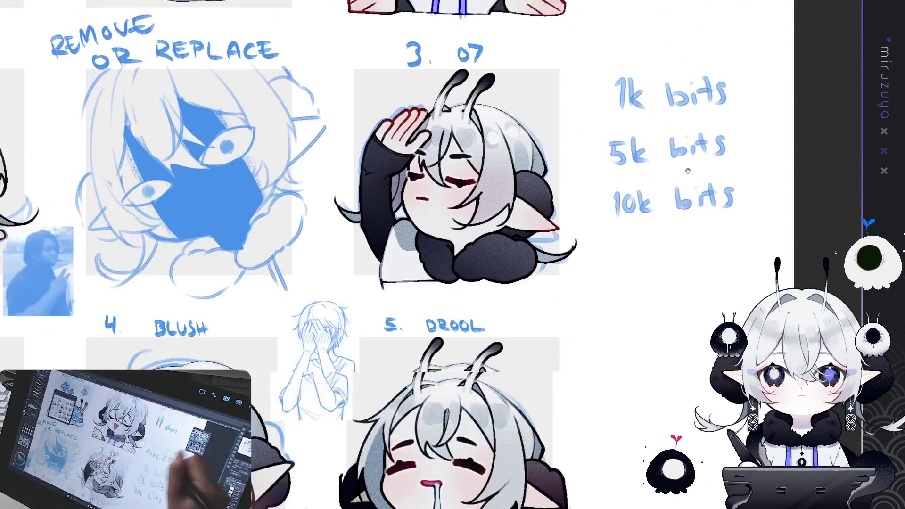
Look over the Cry, Hug, WOW and HOLD BACK emotes, then fit the whole sheet with Ctrl+0.
left_click_drag(589, 237, 586, 138)
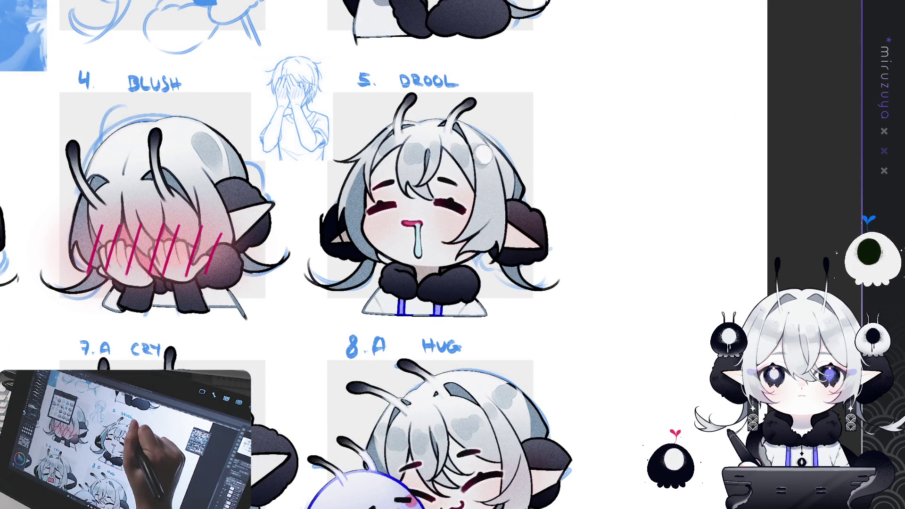
left_click_drag(531, 103, 753, 70)
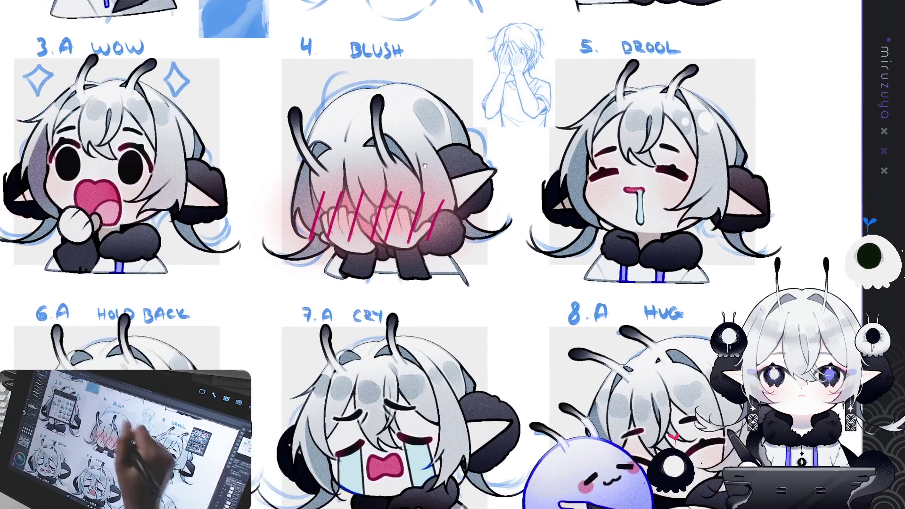
left_click_drag(619, 401, 496, 247)
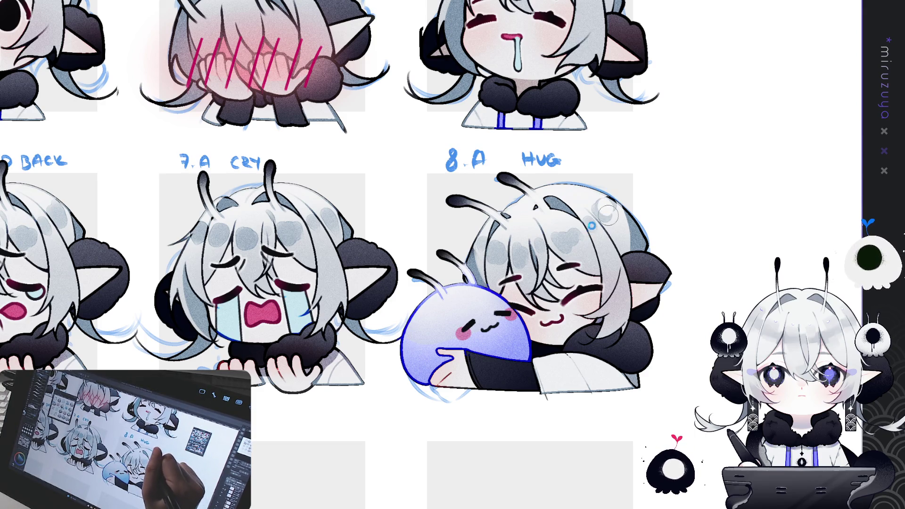
left_click_drag(480, 263, 562, 222)
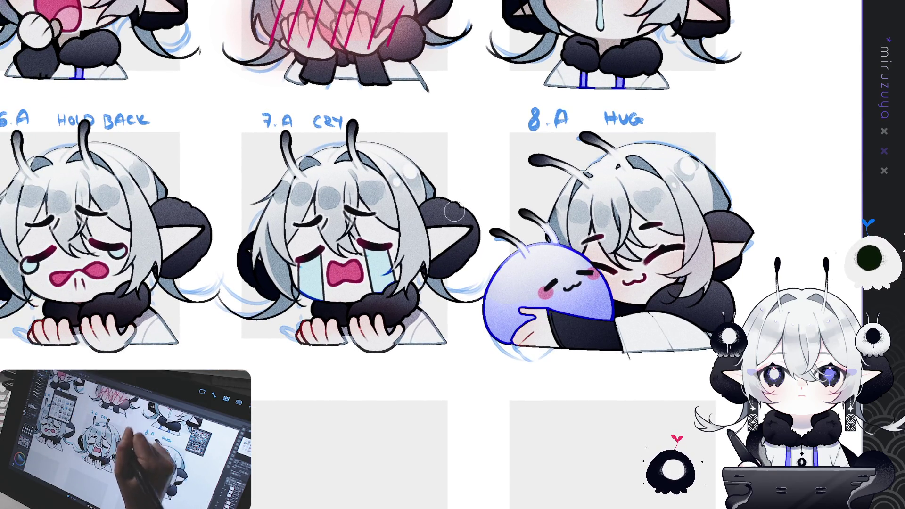
left_click_drag(454, 205, 628, 182)
key("ctrl+0")
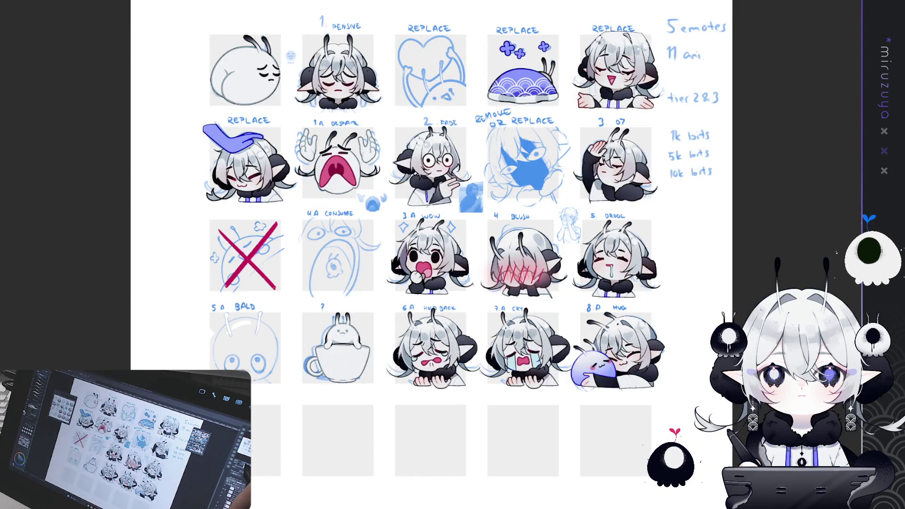
Zoom in two steps and pan to frame the WOW, BLUSH, DROOL and HUG rows.
key("ctrl+plus")
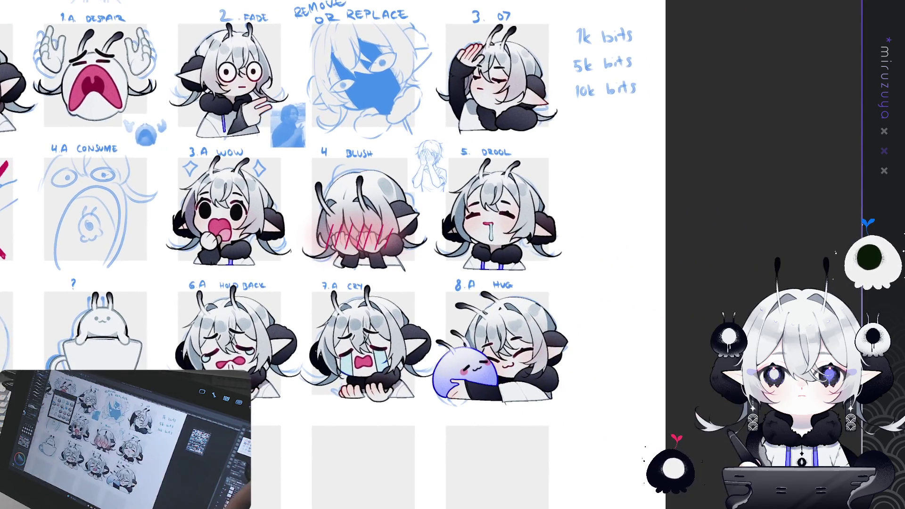
key("ctrl+plus")
left_click_drag(330, 283, 302, 195)
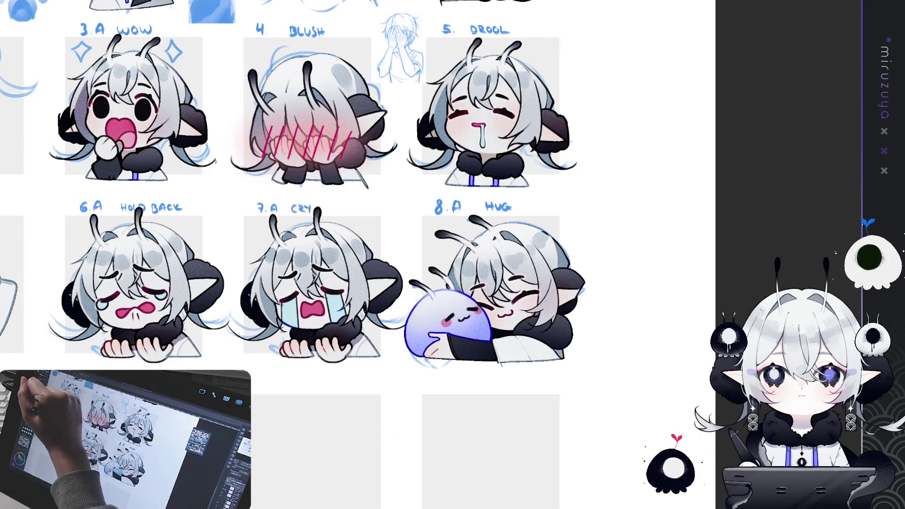
left_click_drag(285, 62, 317, 273)
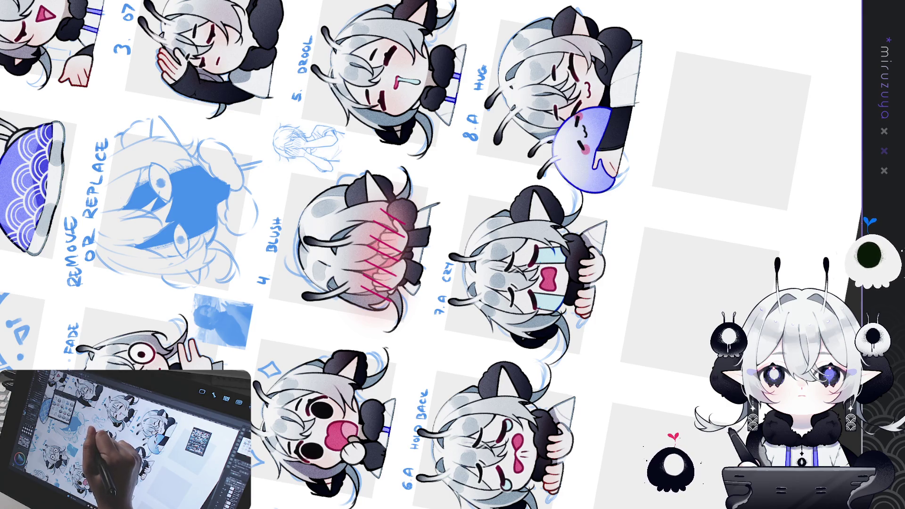
Level the canvas, pan through the DESPAIR, REPLACE and PENSIVE rows, and fit the sheet with Ctrl+0.
mouse_move(315, 237)
left_mouse_down()
mouse_move(386, 278)
mouse_move(515, 276)
left_mouse_up()
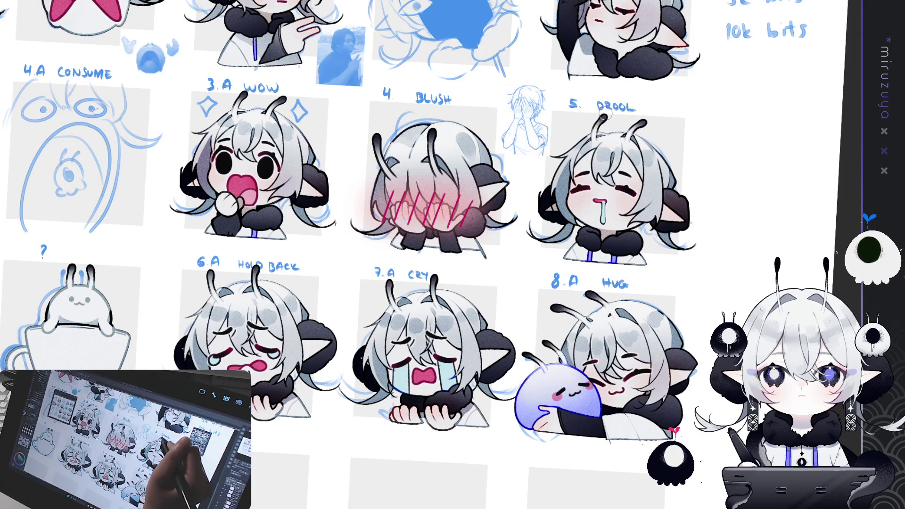
scroll(512, 166, "up", 3)
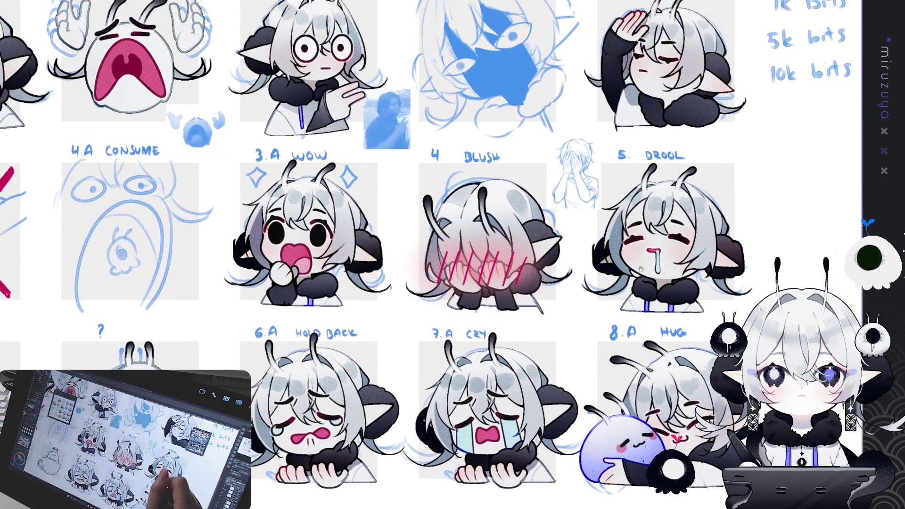
left_click_drag(641, 269, 617, 394)
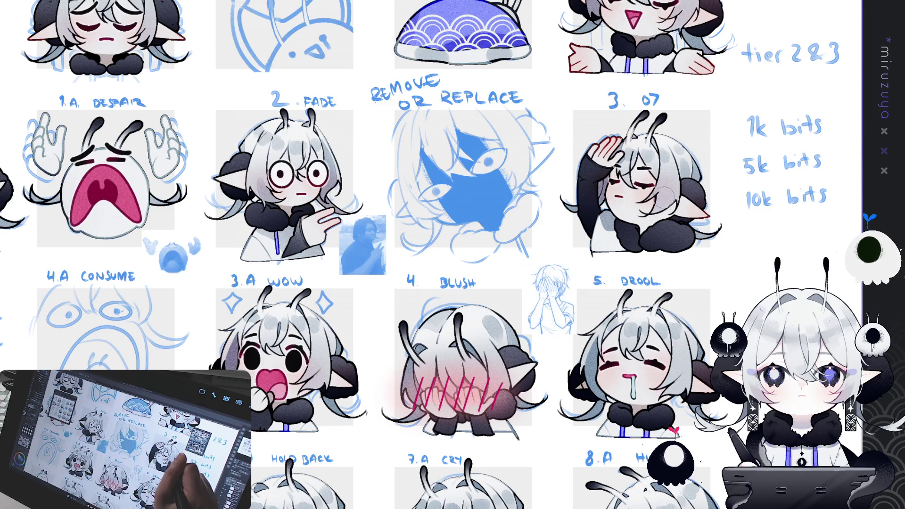
left_click_drag(676, 195, 568, 353)
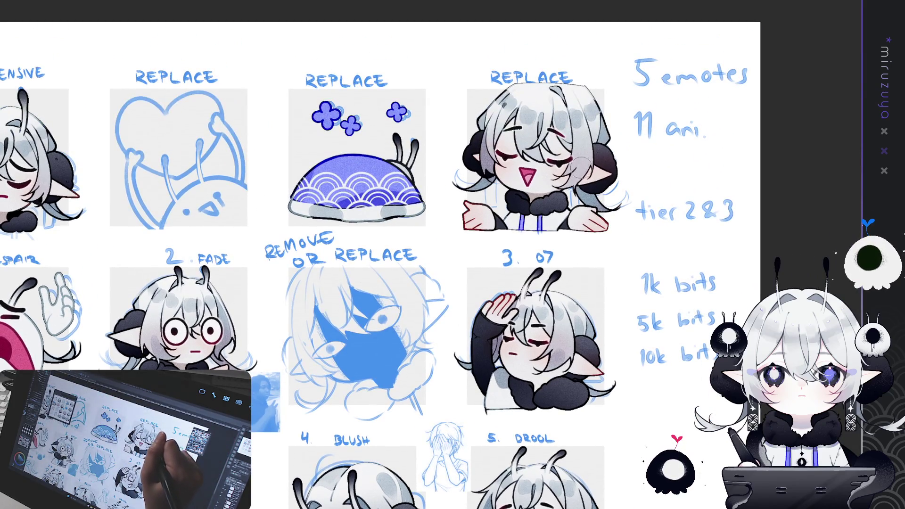
mouse_move(212, 285)
left_mouse_down()
mouse_move(572, 259)
mouse_move(641, 177)
mouse_move(671, 177)
mouse_move(583, 101)
mouse_move(549, 17)
left_mouse_up()
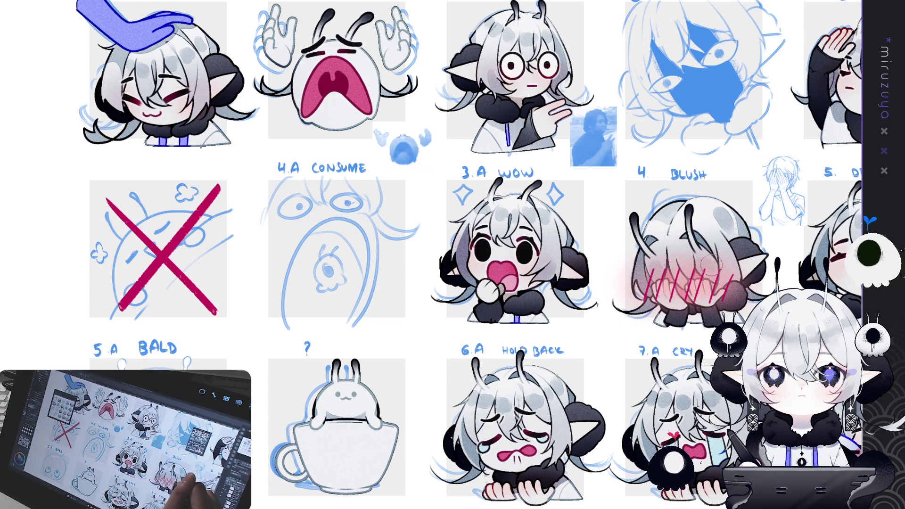
key("ctrl+0")
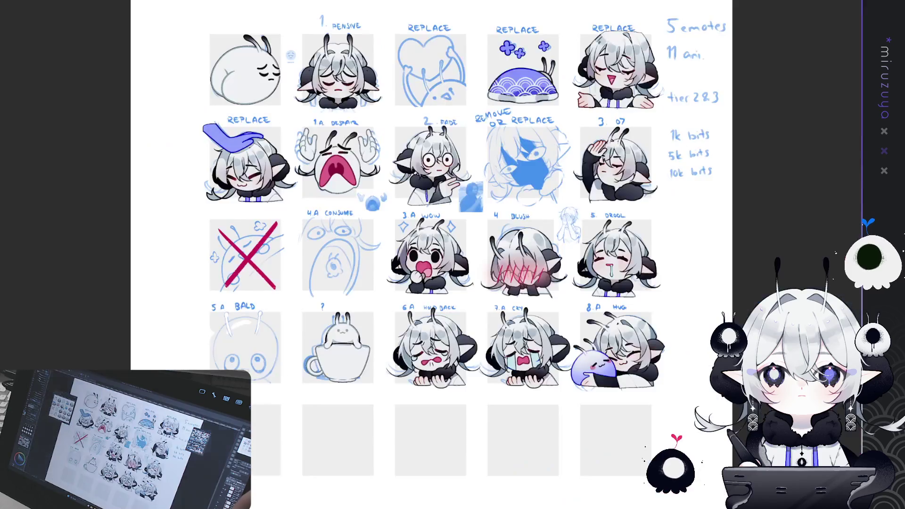
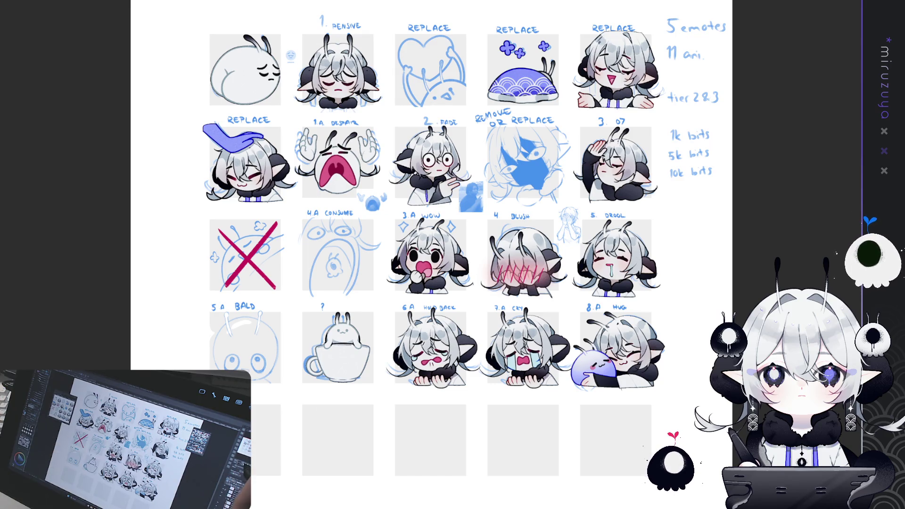
Zoom in on the 3.A WOW emote and centre it in the view.
scroll(429, 255, "up", 5)
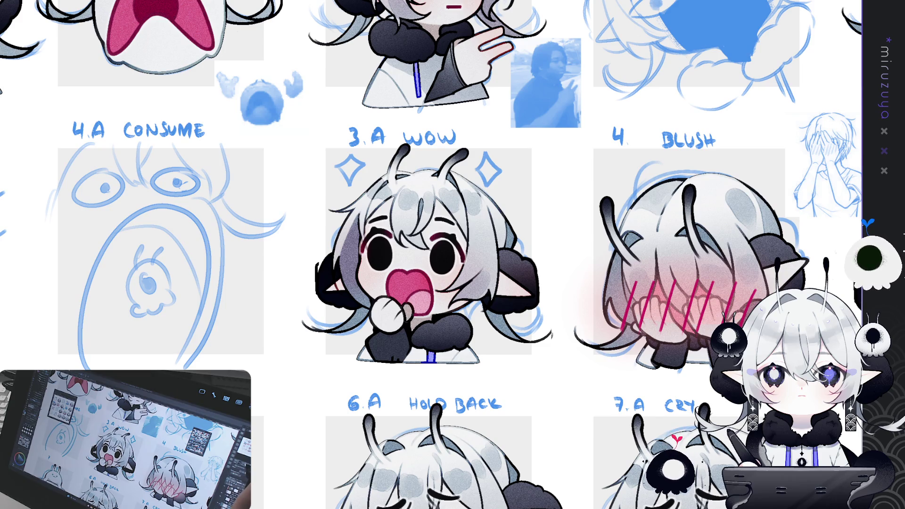
scroll(429, 250, "up", 3)
left_click_drag(566, 278, 533, 207)
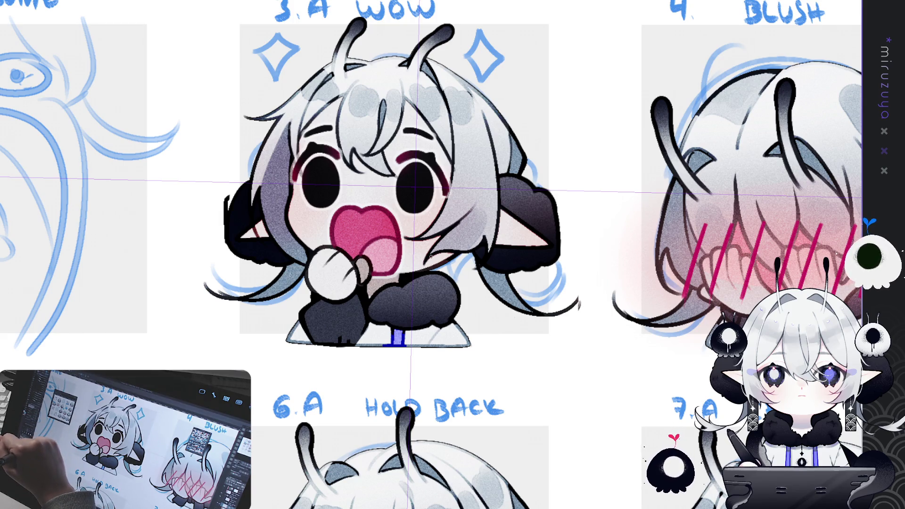
Draw a white four-pointed star sparkle in the WOW chibi's right-hand eye.
left_click_drag(415, 173, 415, 203)
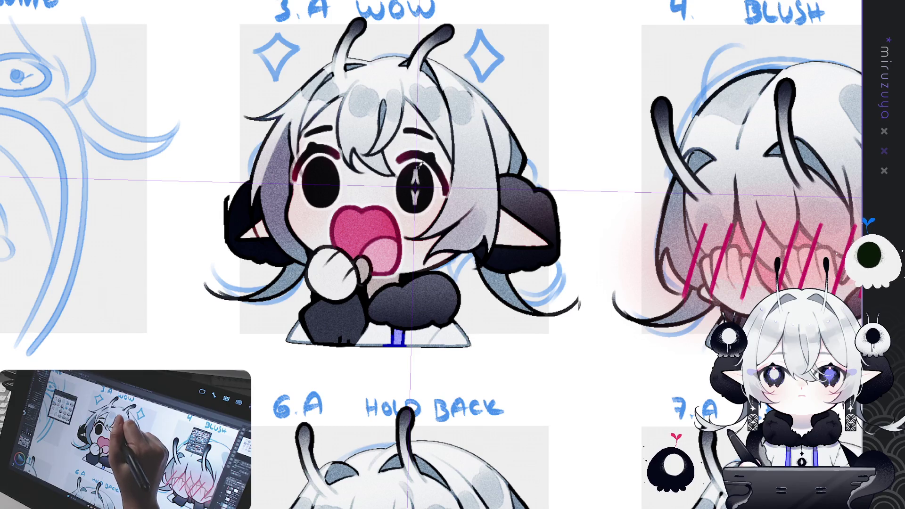
key("ctrl+z")
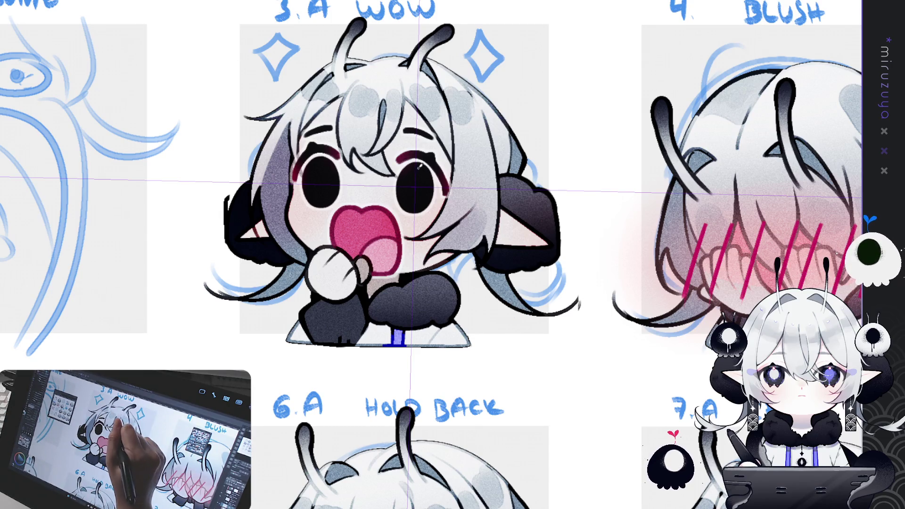
key("ctrl+z")
left_click_drag(416, 176, 415, 204)
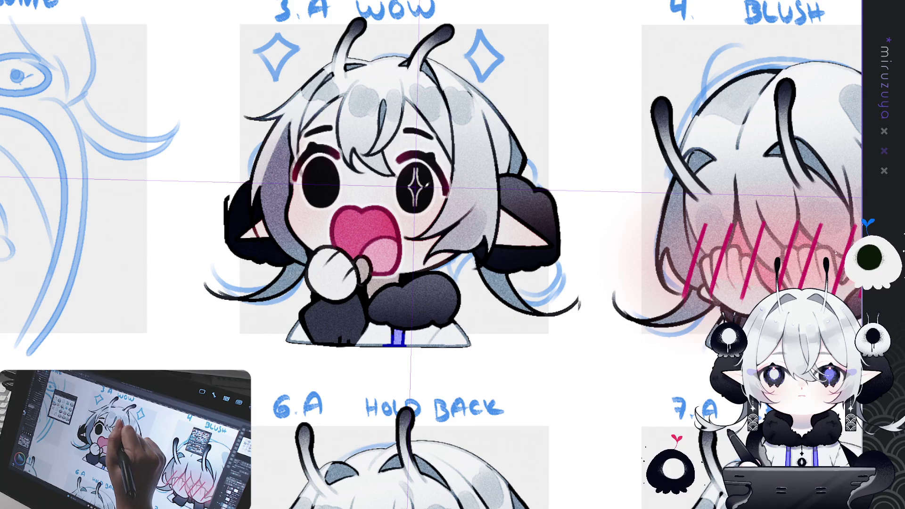
mouse_move(566, 141)
left_mouse_down()
mouse_move(472, 118)
mouse_move(378, 166)
left_mouse_up()
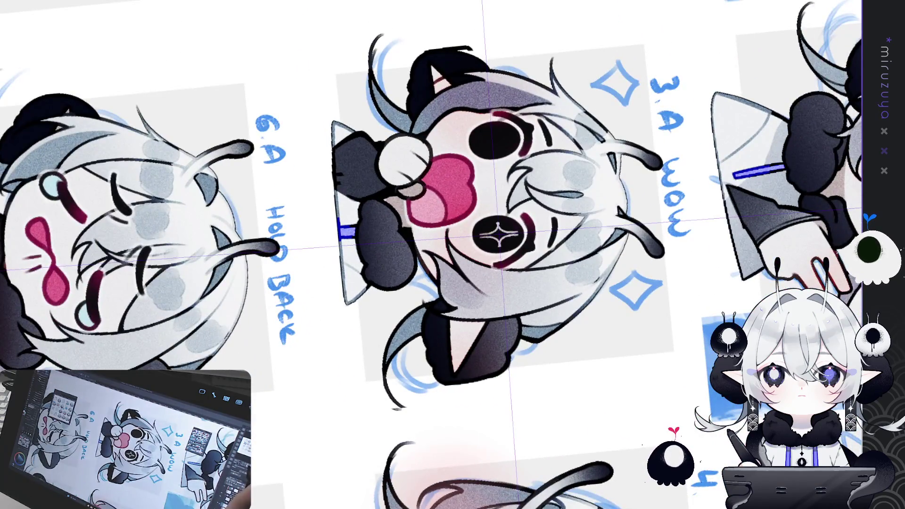
scroll(453, 254, "up", 2)
Refine the star sparkle's white rays on a rotated canvas, then reset the view rotation.
left_click_drag(521, 215, 519, 204)
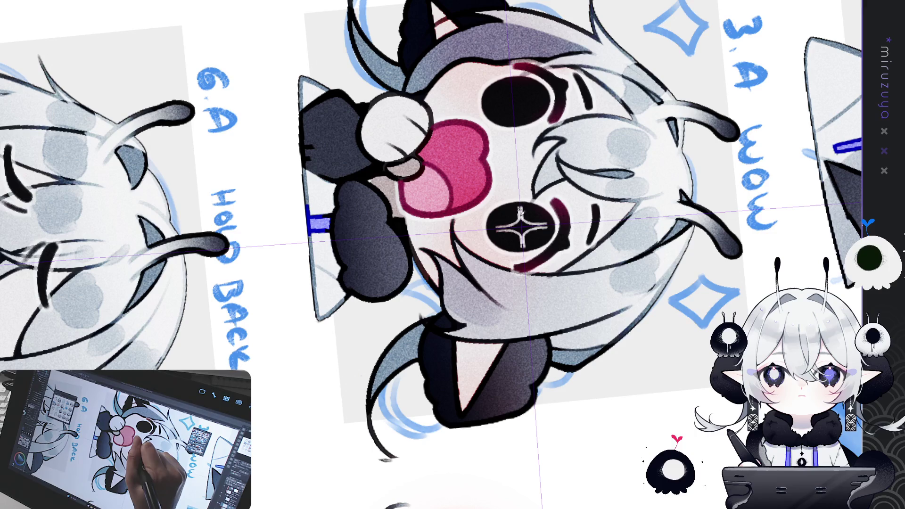
key("ctrl+z")
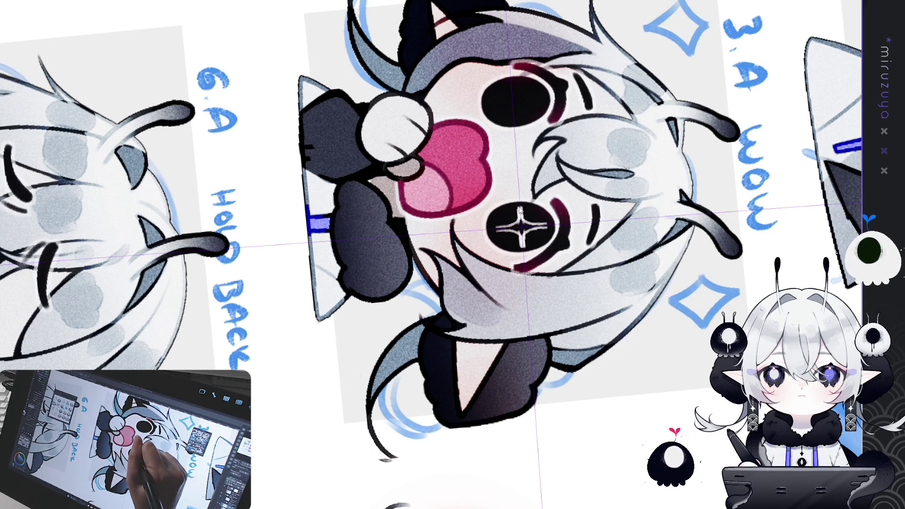
mouse_move(522, 220)
left_mouse_down()
mouse_move(522, 204)
mouse_move(523, 235)
mouse_move(544, 224)
left_mouse_up()
mouse_move(613, 142)
left_mouse_down()
mouse_move(519, 94)
mouse_move(424, 85)
mouse_move(377, 94)
left_mouse_up()
left_click_drag(395, 155, 390, 145)
left_click_drag(397, 187, 400, 200)
left_click_drag(394, 147, 389, 133)
left_click_drag(398, 191, 400, 199)
left_click_drag(394, 149, 388, 133)
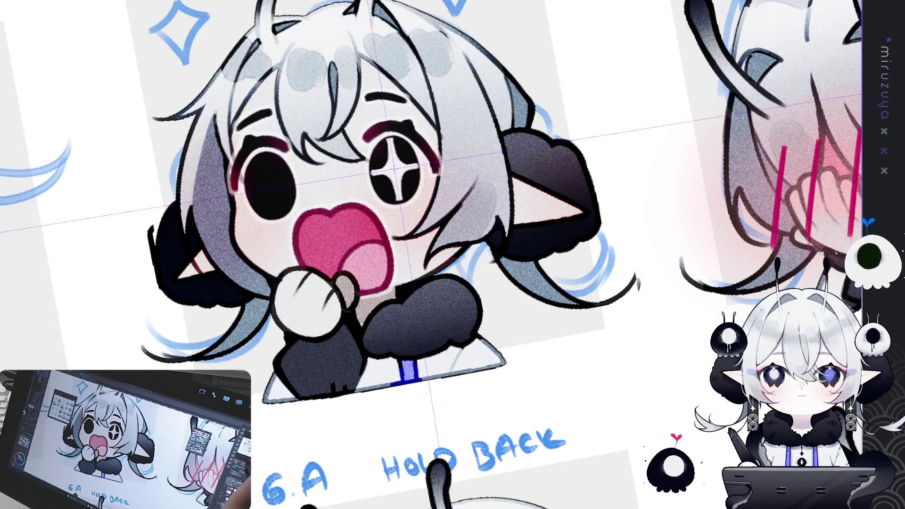
key("ctrl+at")
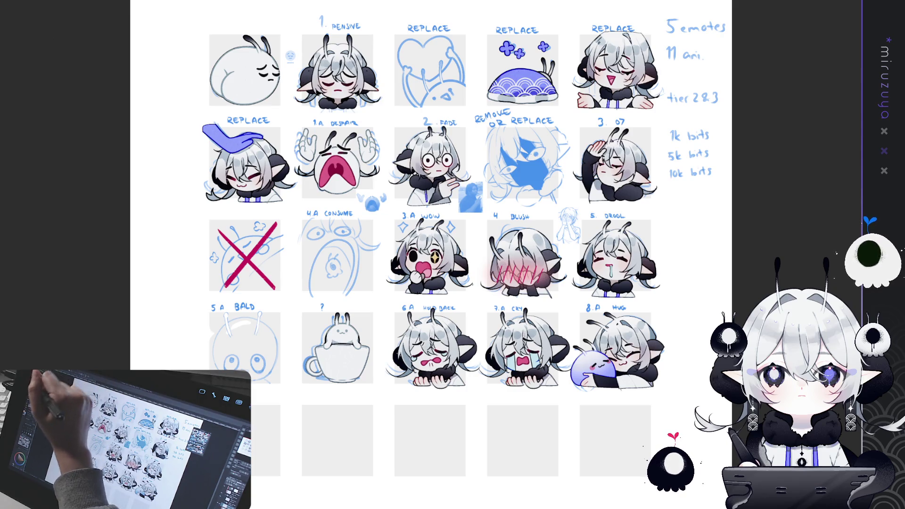
Fill the right-eye star sparkle with gold.
scroll(479, 288, "up", 5)
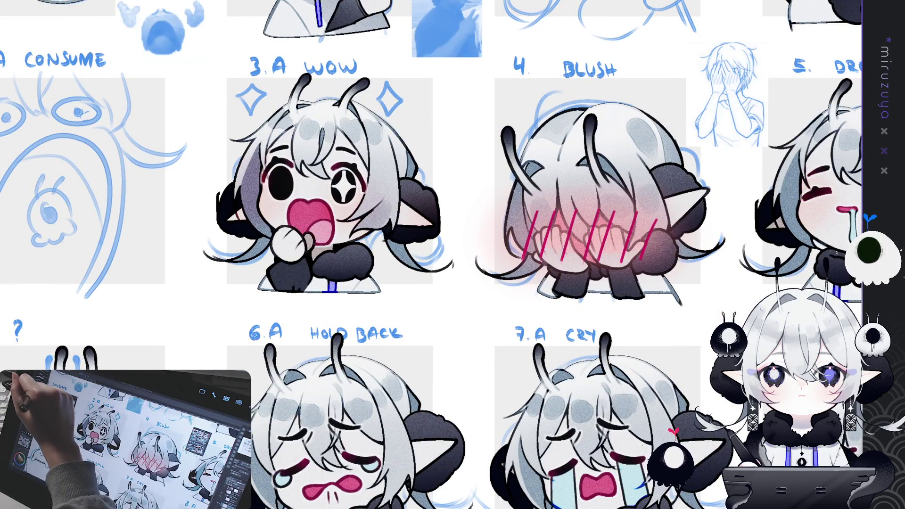
left_click(347, 186)
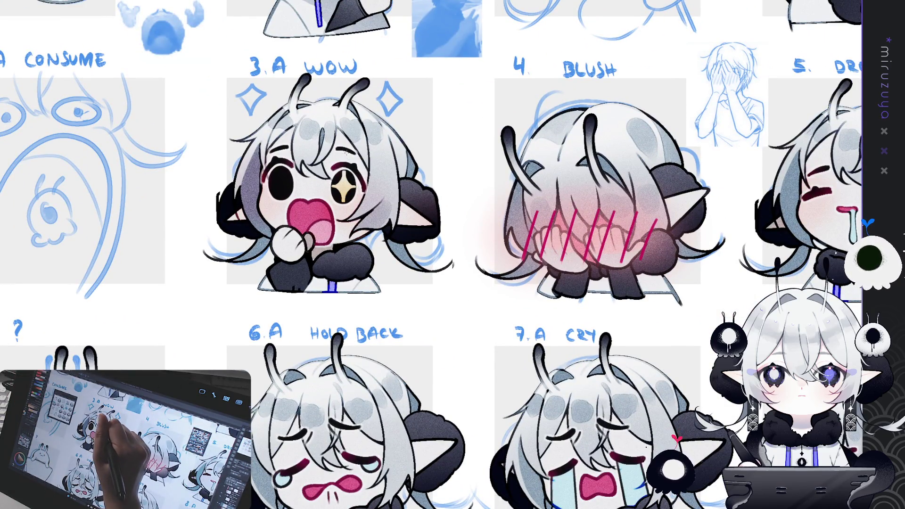
scroll(459, 267, "down", 1)
scroll(371, 215, "up", 4)
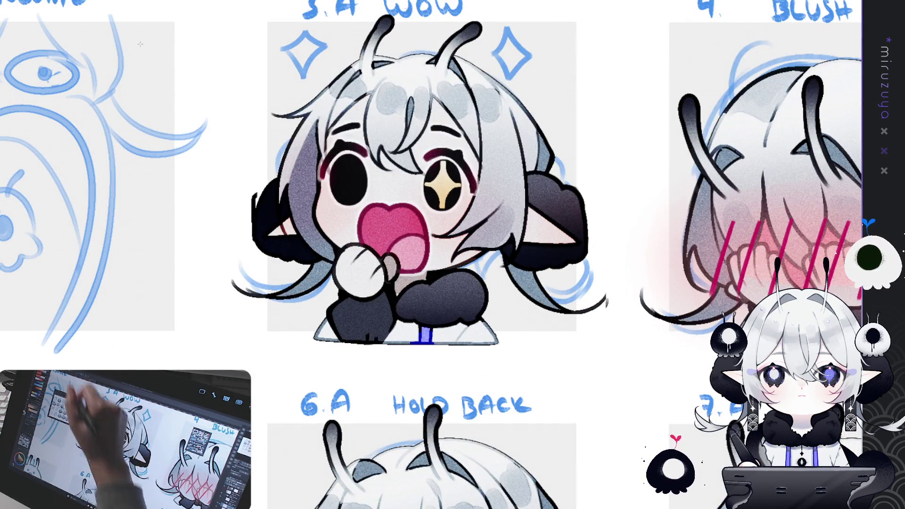
Paste a slightly smaller copy of the gold star into the left-hand eye.
key("ctrl+v")
key("ctrl+t")
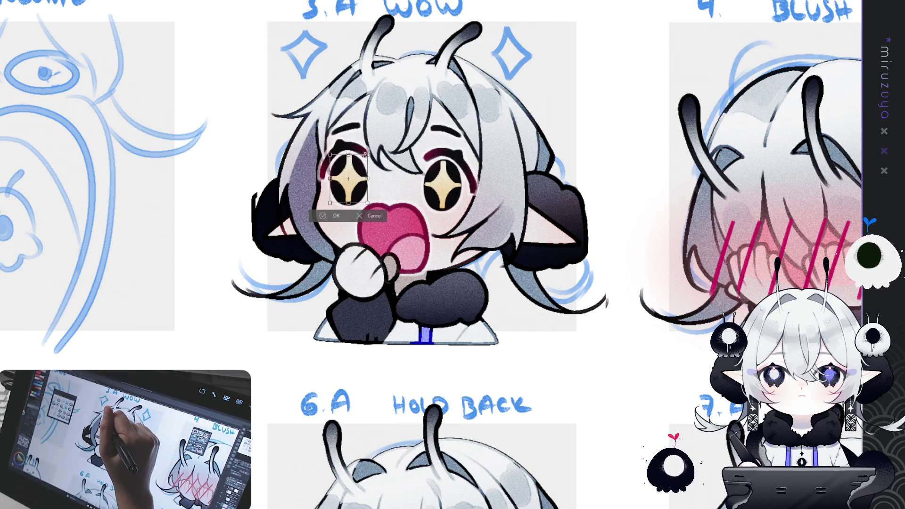
left_click_drag(366, 154, 366, 156)
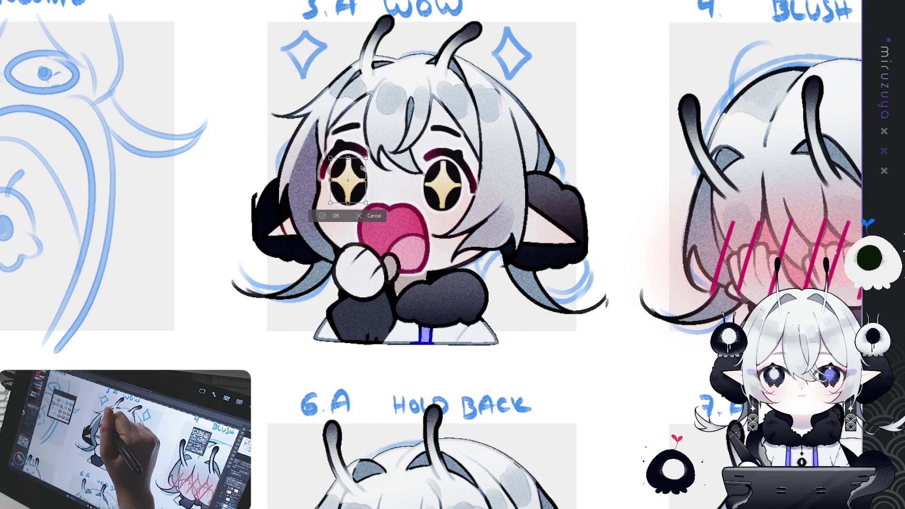
left_click(350, 216)
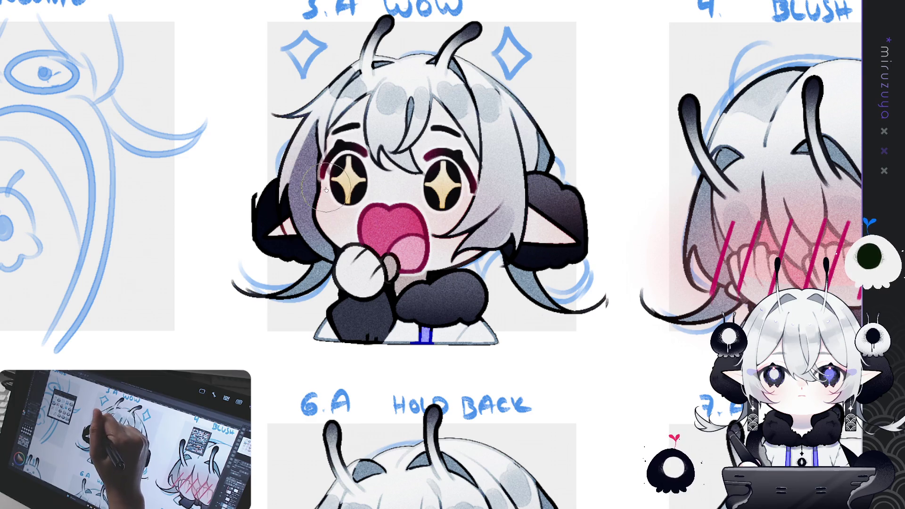
key("ctrl+minus")
key("ctrl+0")
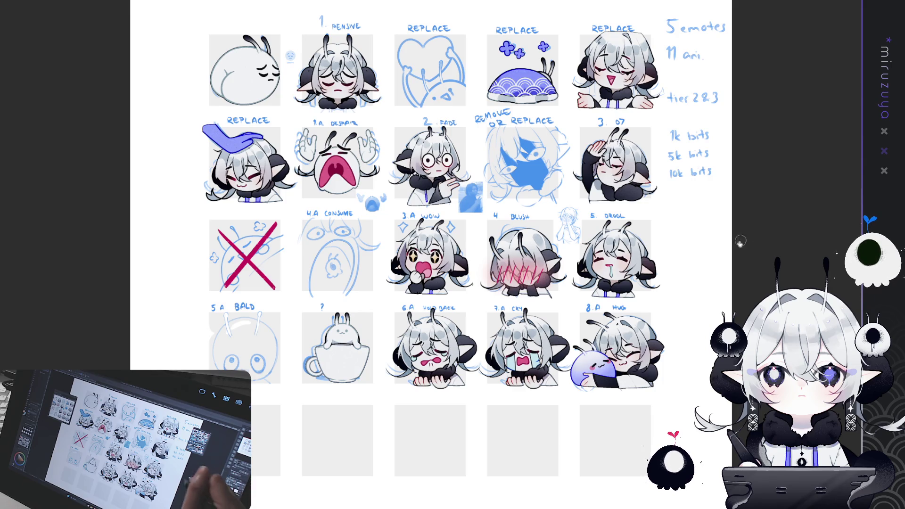
left_click_drag(744, 240, 723, 155)
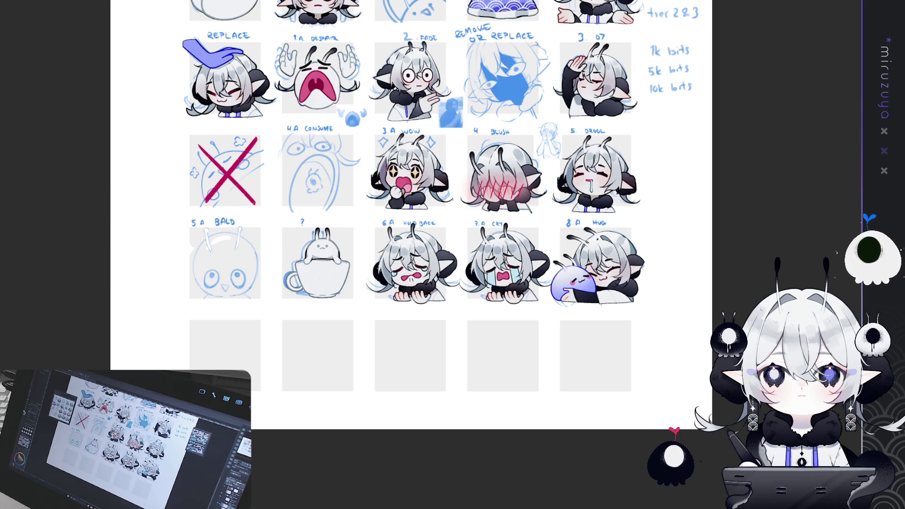
mouse_move(771, 96)
left_mouse_down()
mouse_move(798, 229)
mouse_move(789, 188)
left_mouse_up()
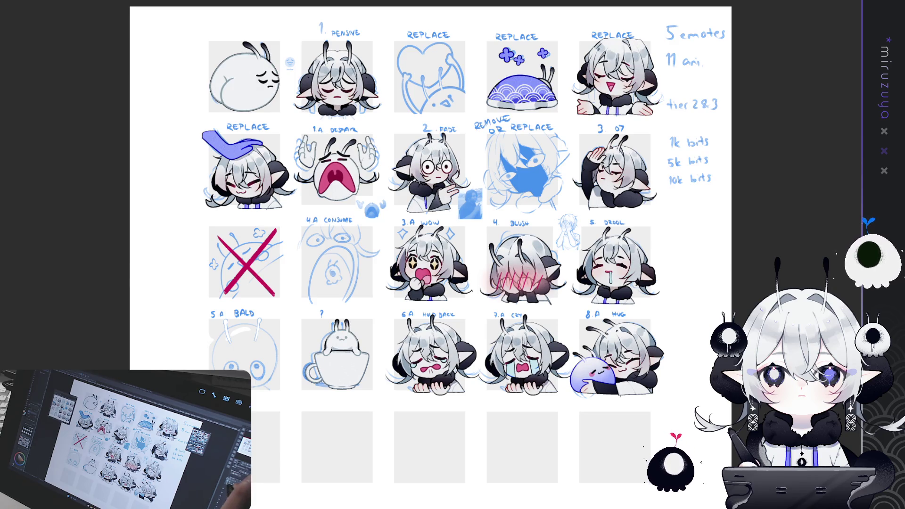
Select the first bunny emote and tint it blue with a gradient.
left_click_drag(551, 222, 682, 344)
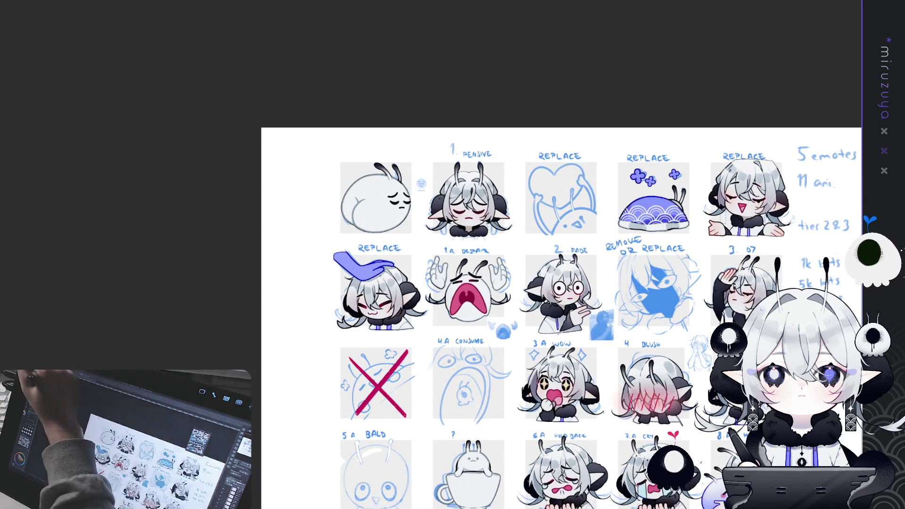
left_click_drag(347, 166, 412, 237)
left_click_drag(355, 136, 415, 222)
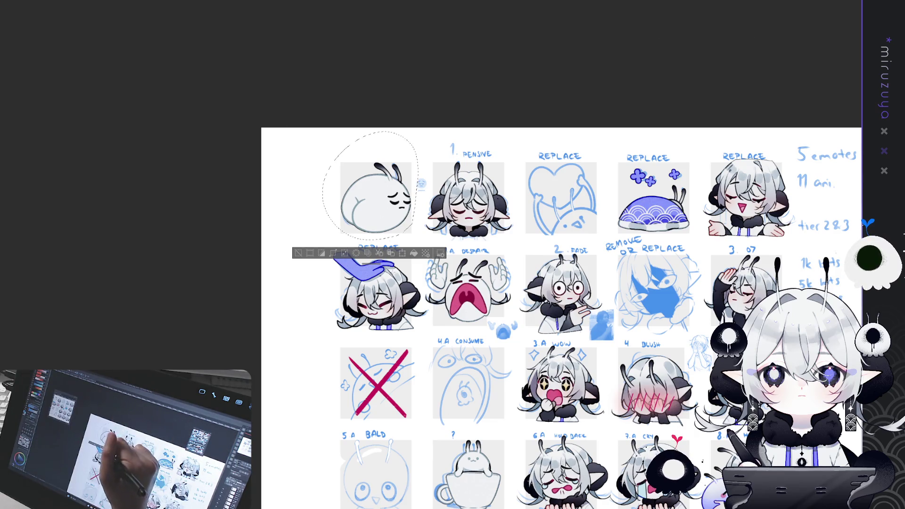
left_click(398, 213)
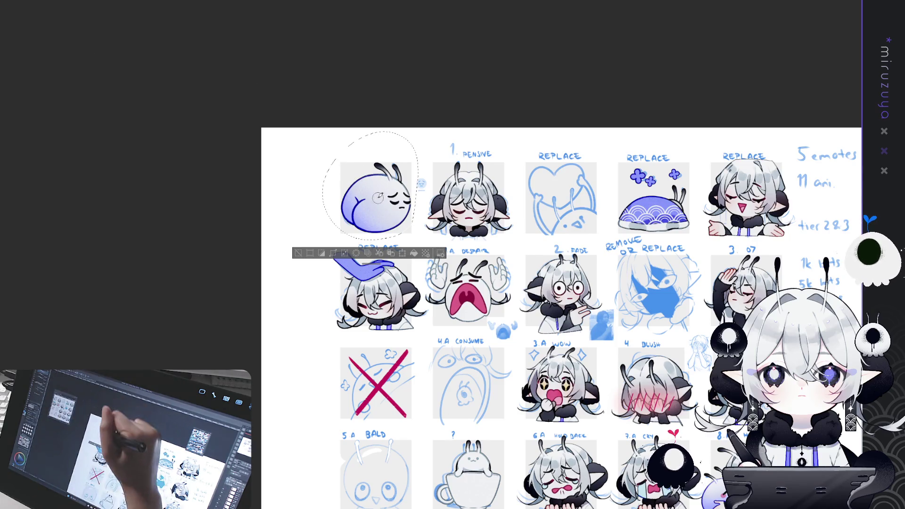
Enlarge the brush, deselect the emote, and show the empty bottom row.
key("]")
key("]")
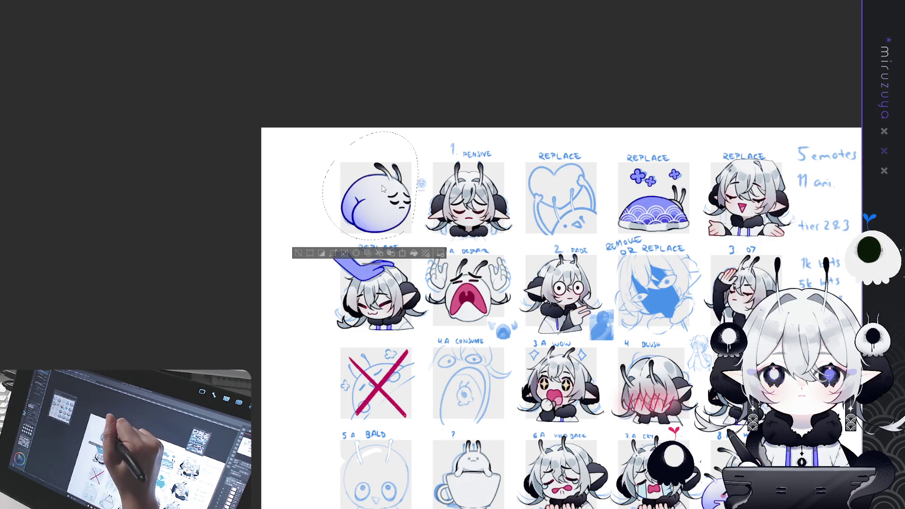
key("ctrl+d")
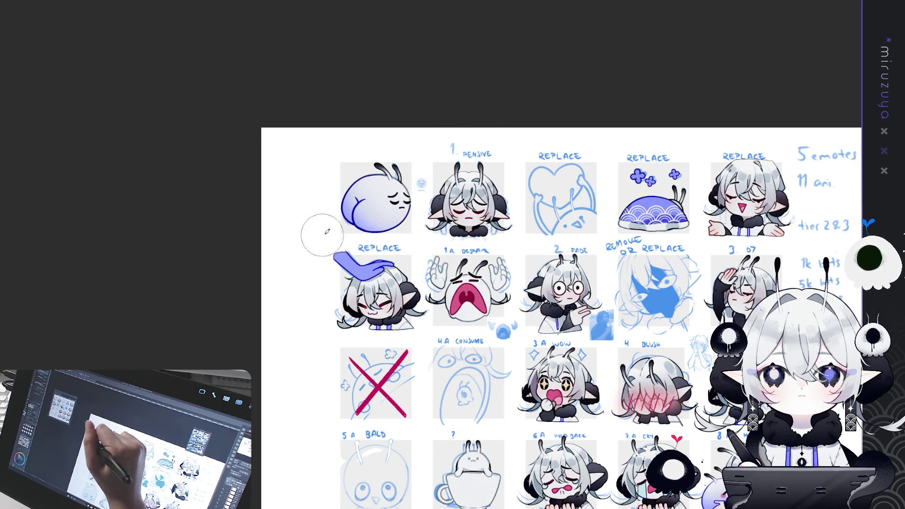
left_click_drag(694, 367, 621, 254)
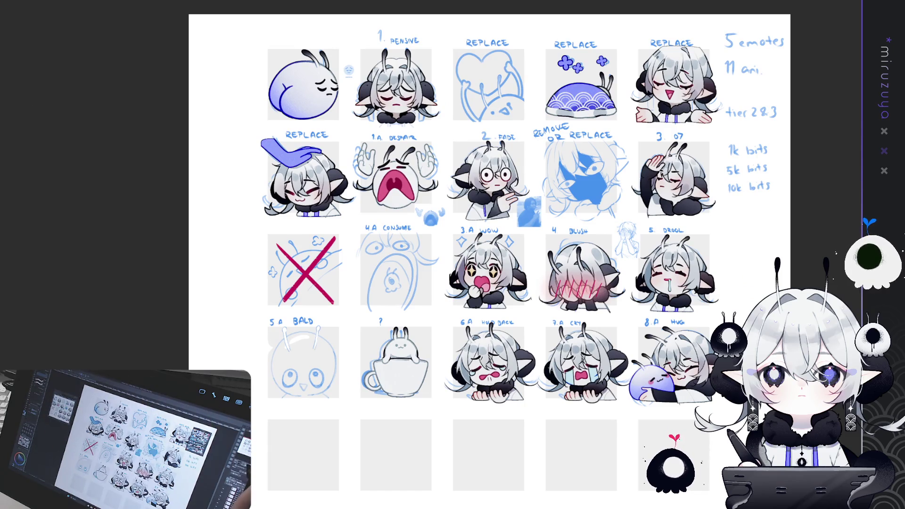
Fill both raised hands of the 1.A despair emote with solid blue.
scroll(451, 222, "up", 1)
scroll(452, 222, "up", 1)
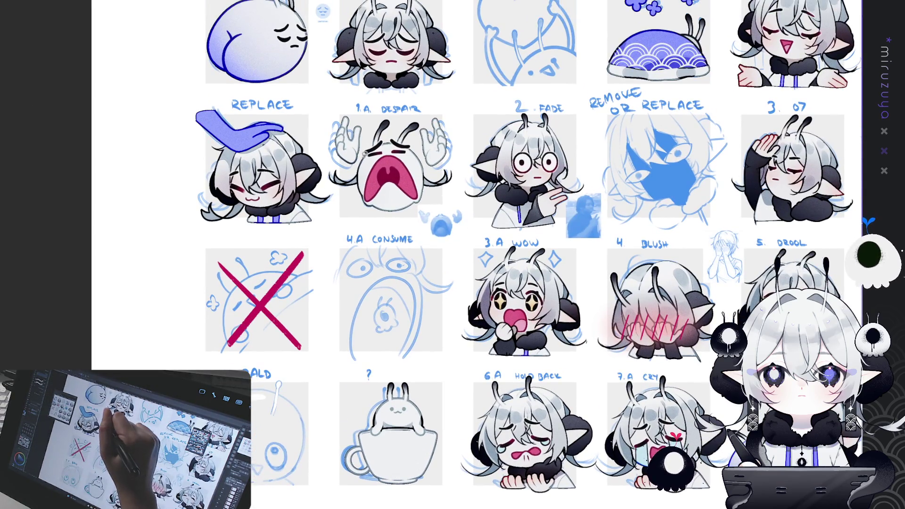
left_click_drag(364, 147, 364, 143)
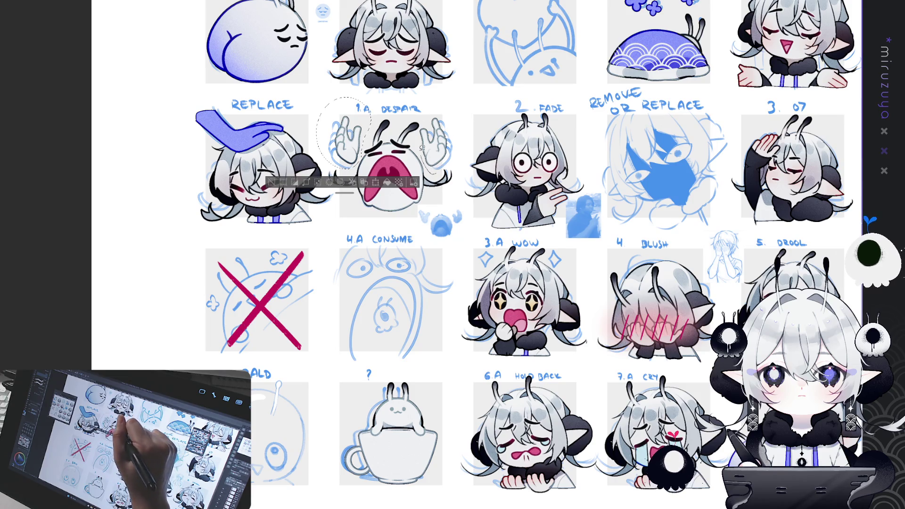
left_click_drag(462, 127, 440, 175)
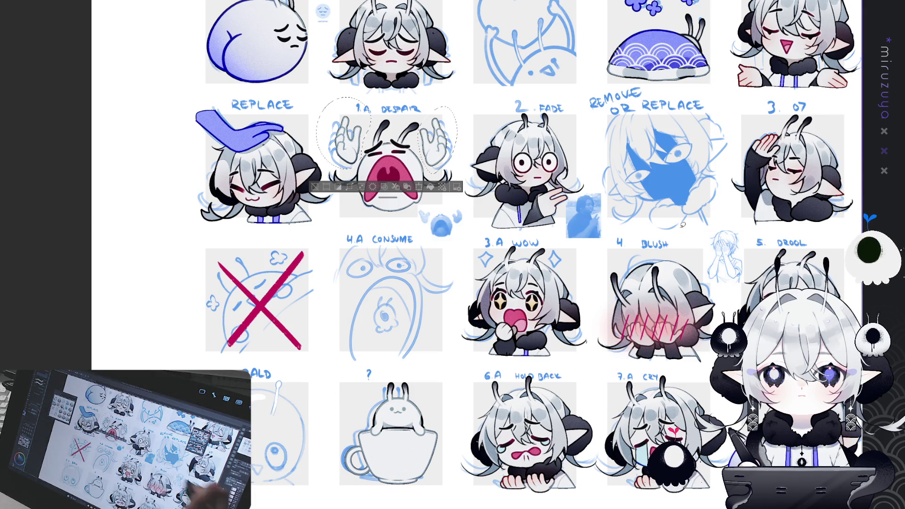
left_click(430, 187)
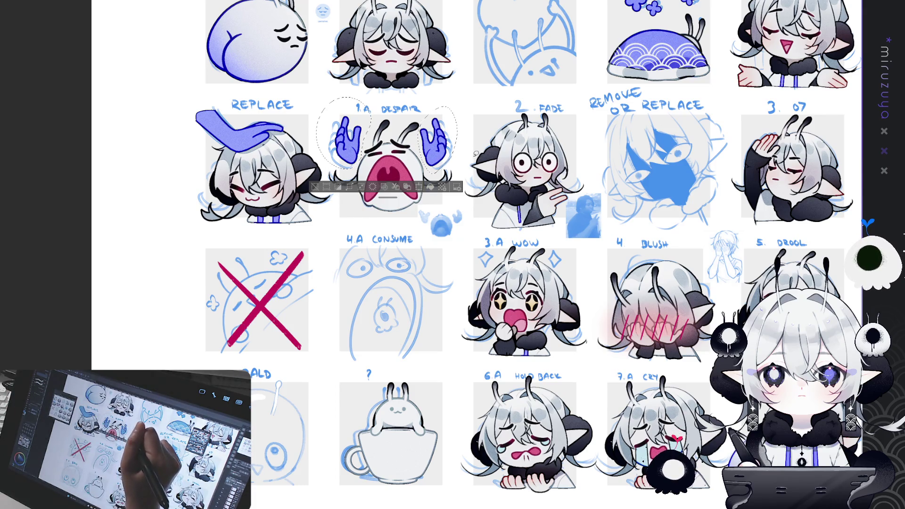
key("ctrl+z")
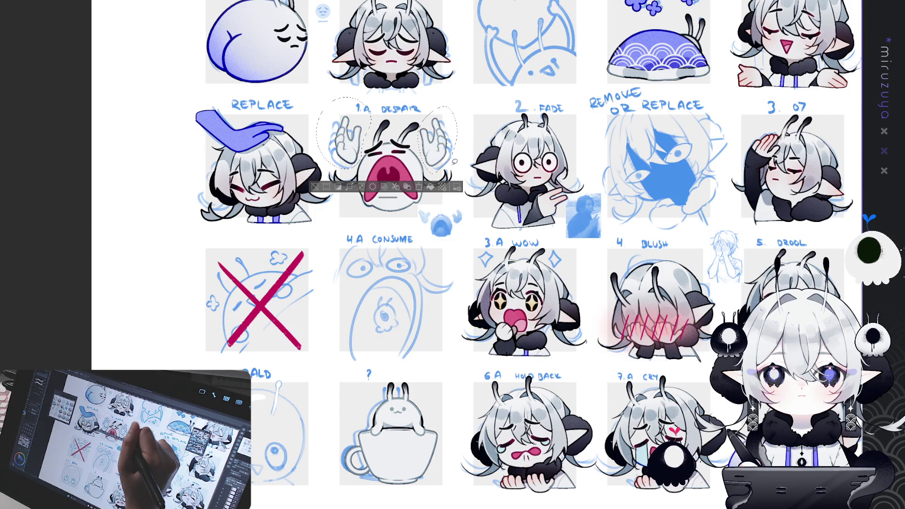
key("ctrl+y")
key("ctrl+d")
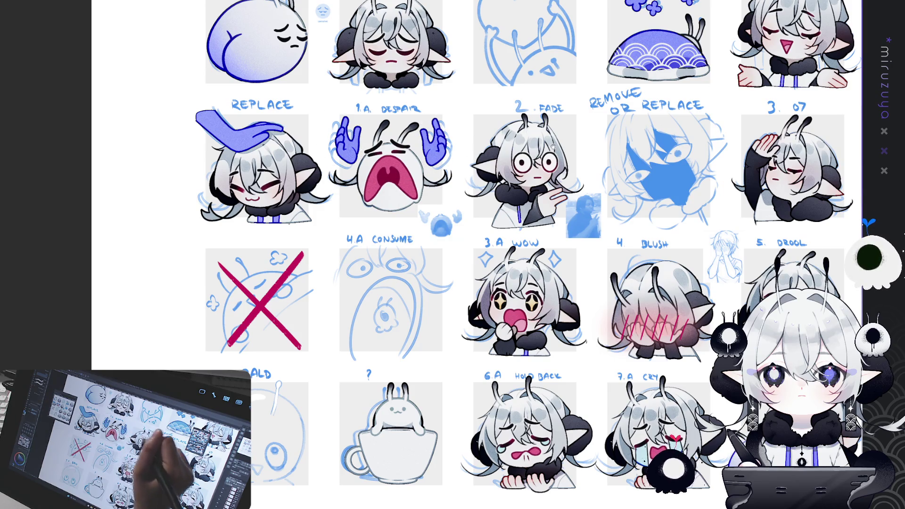
Zoom out and recheck the blue hand fill with undo/redo, then deselect.
key("ctrl+minus")
mouse_move(550, 234)
left_mouse_down()
mouse_move(545, 244)
mouse_move(571, 219)
left_mouse_up()
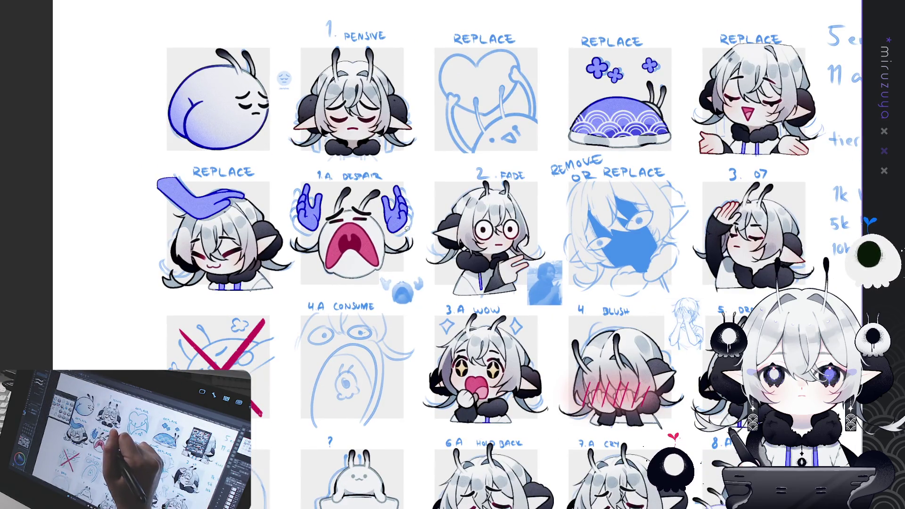
key("ctrl+z")
key("ctrl+z")
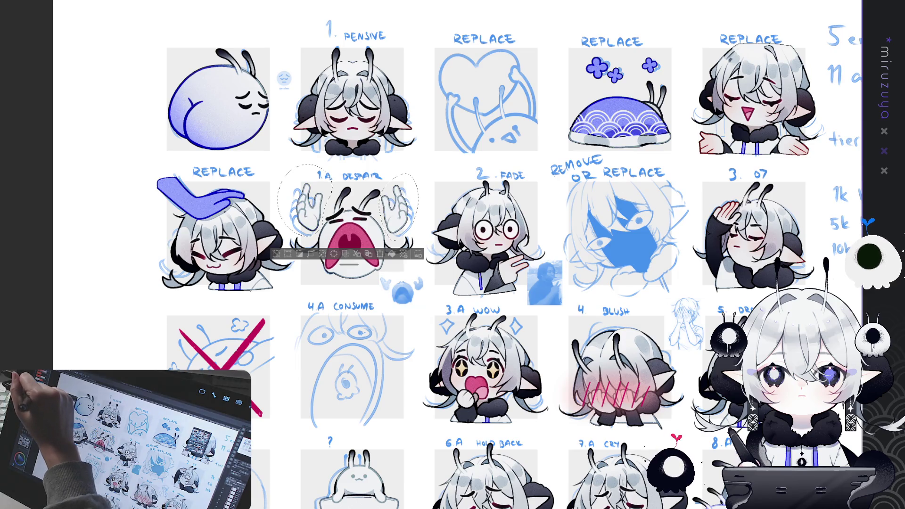
key("ctrl+y")
key("ctrl+y")
key("ctrl+z")
key("ctrl+z")
key("ctrl+y")
key("ctrl+y")
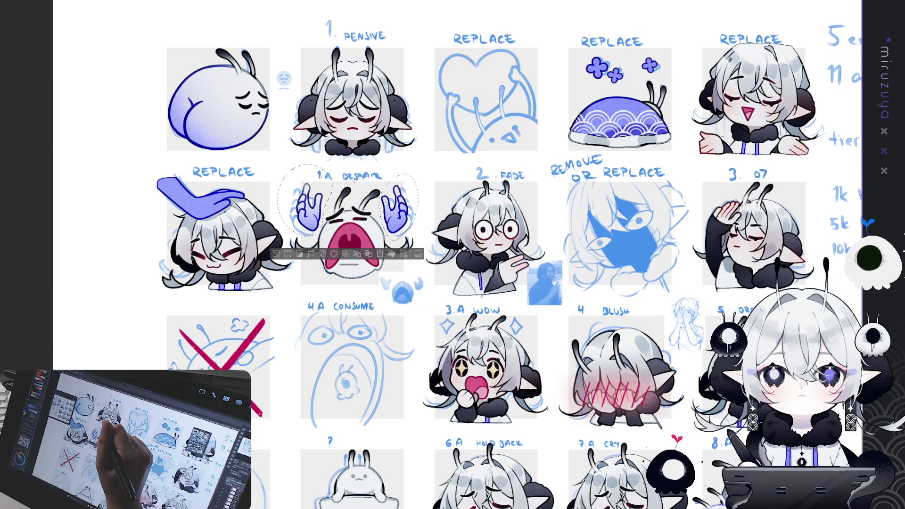
key("ctrl+d")
Pan across the sheet toward the Blush and Drool emotes.
left_click_drag(719, 330, 702, 269)
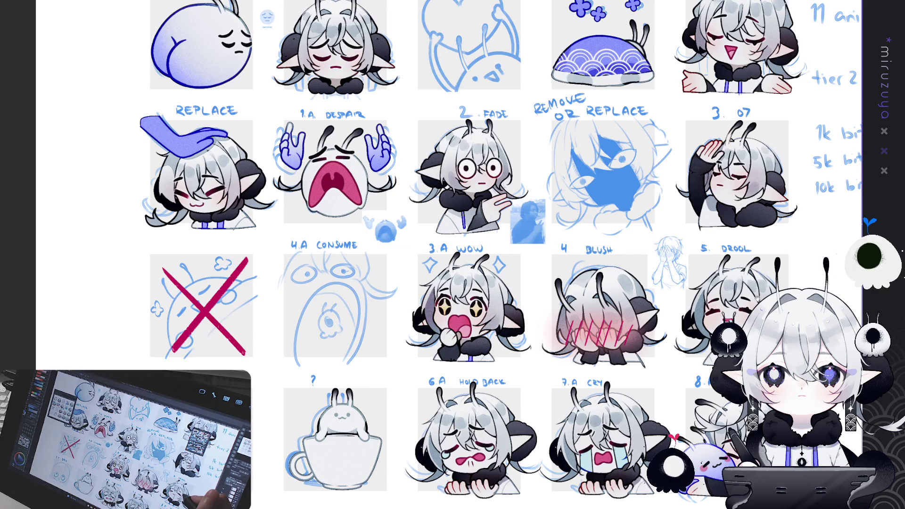
left_click_drag(471, 236, 470, 330)
left_click_drag(790, 367, 755, 264)
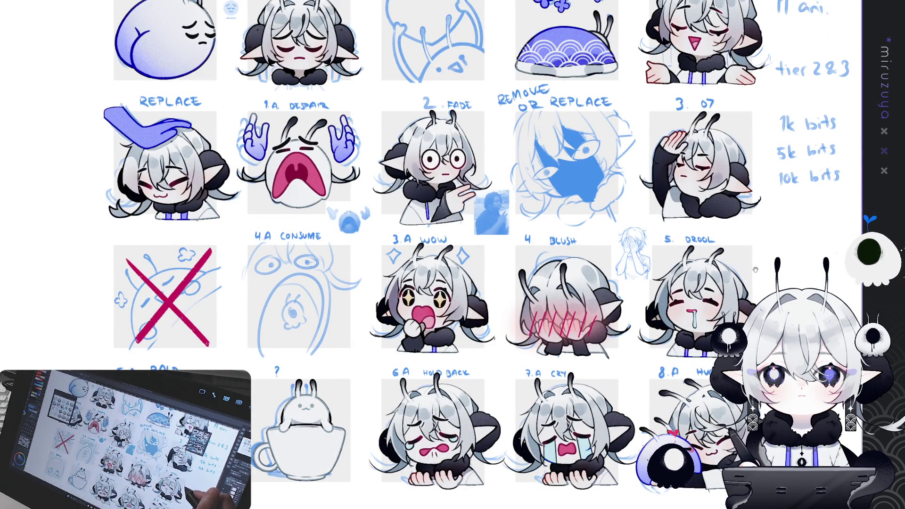
mouse_move(471, 235)
left_mouse_down()
mouse_move(271, 199)
mouse_move(224, 208)
left_mouse_up()
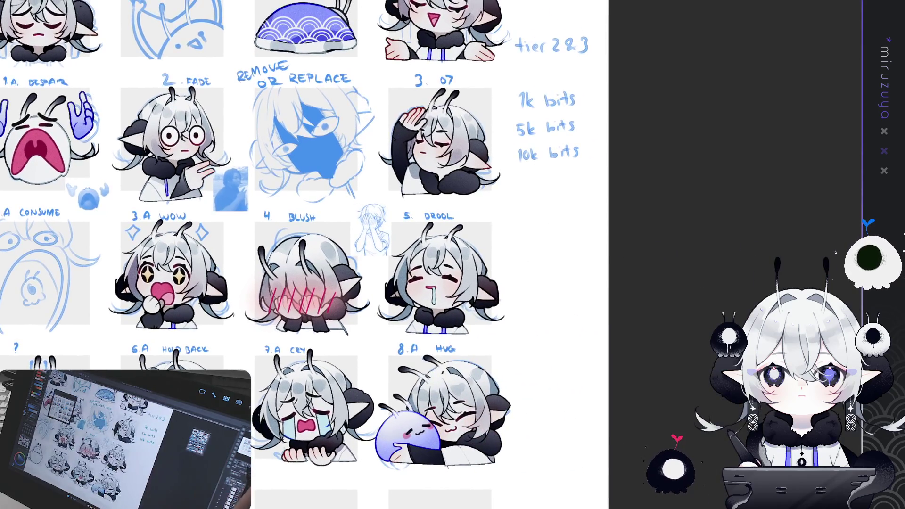
Draw a dark hair strand on the 5. DROOL chibi, tilting the canvas to a comfortable angle.
scroll(383, 266, "up", 3)
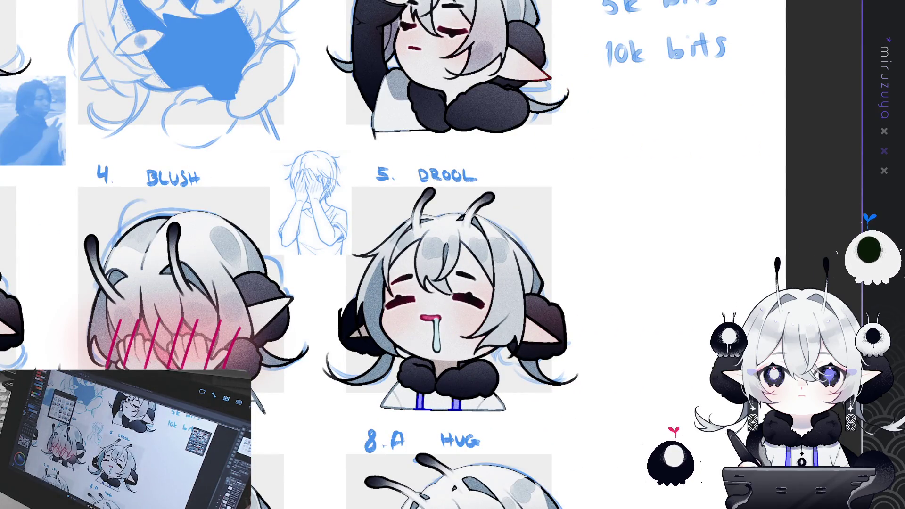
mouse_move(471, 236)
left_mouse_down()
mouse_move(424, 198)
mouse_move(438, 158)
left_mouse_up()
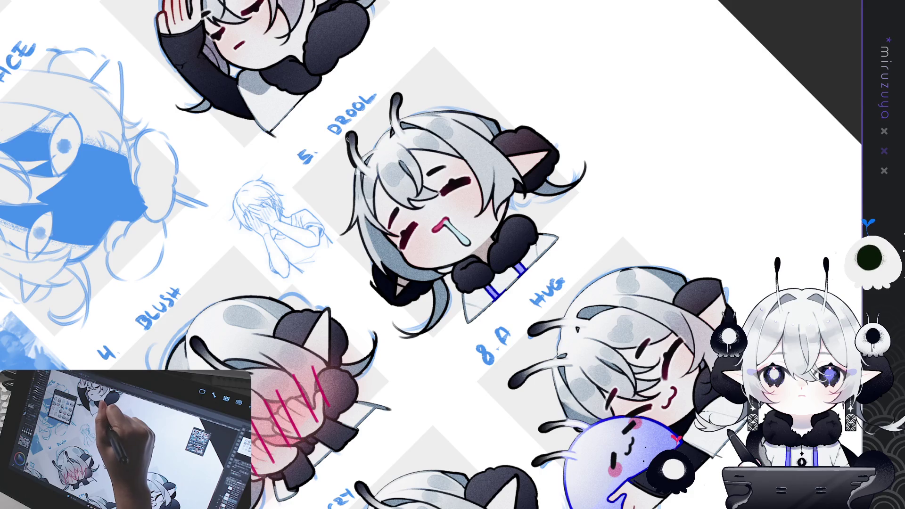
key("minus")
key("minus")
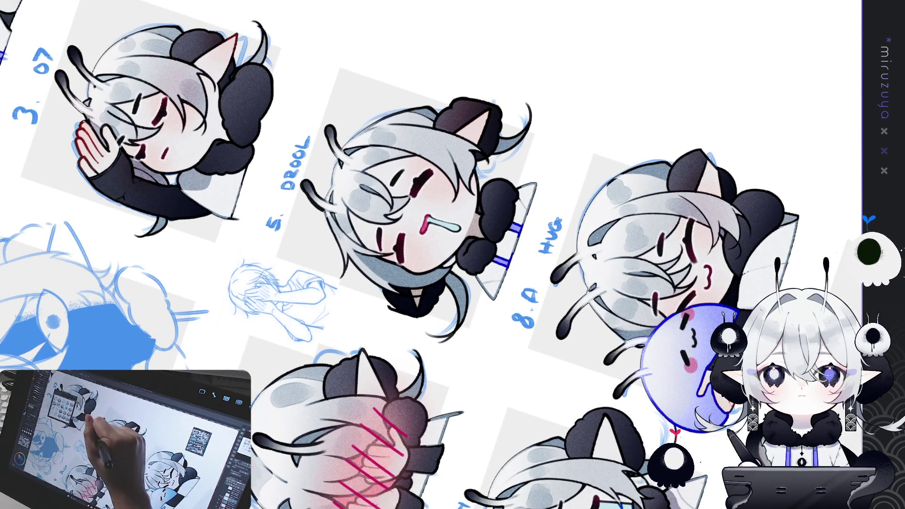
key("asciicircum")
key("asciicircum")
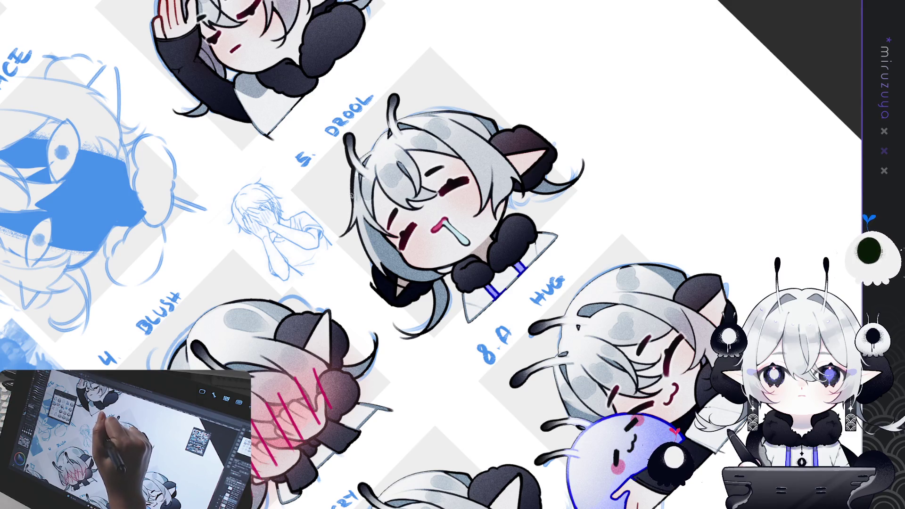
left_click_drag(353, 195, 345, 286)
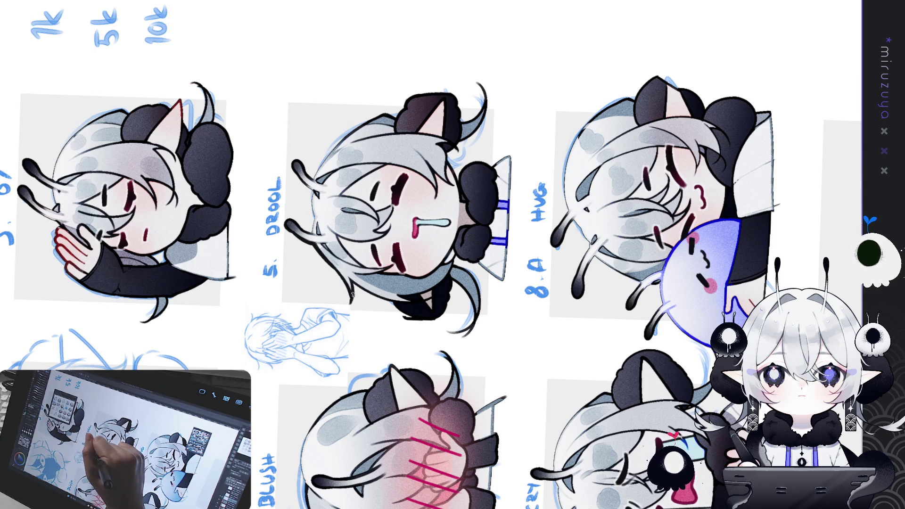
left_click_drag(351, 300, 386, 250)
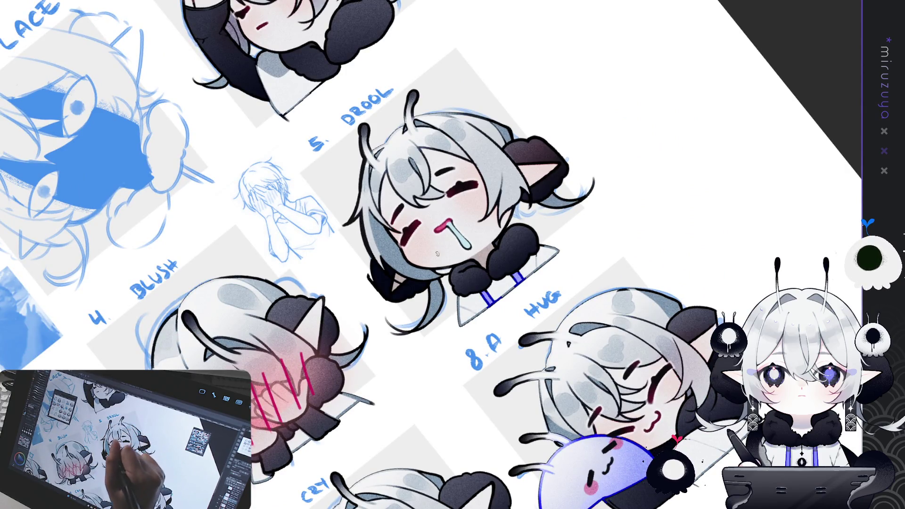
left_click_drag(427, 324, 492, 238)
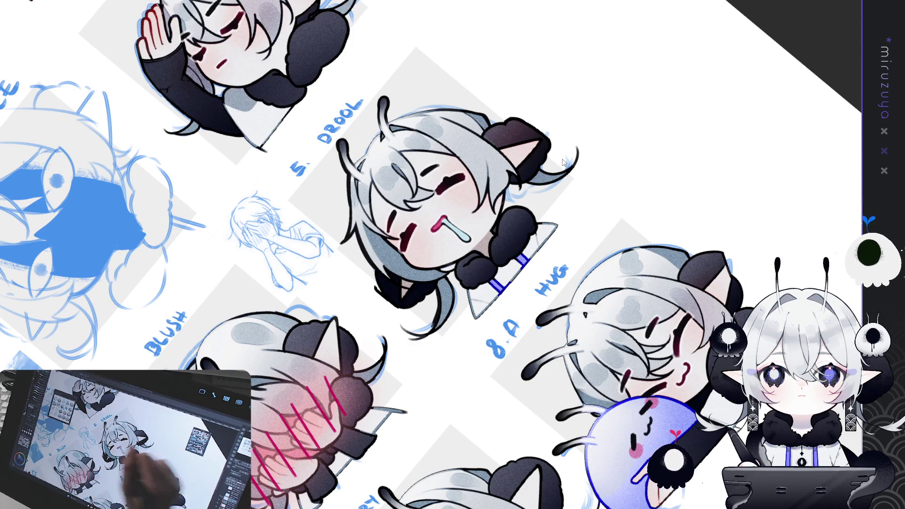
left_click_drag(438, 288, 431, 332)
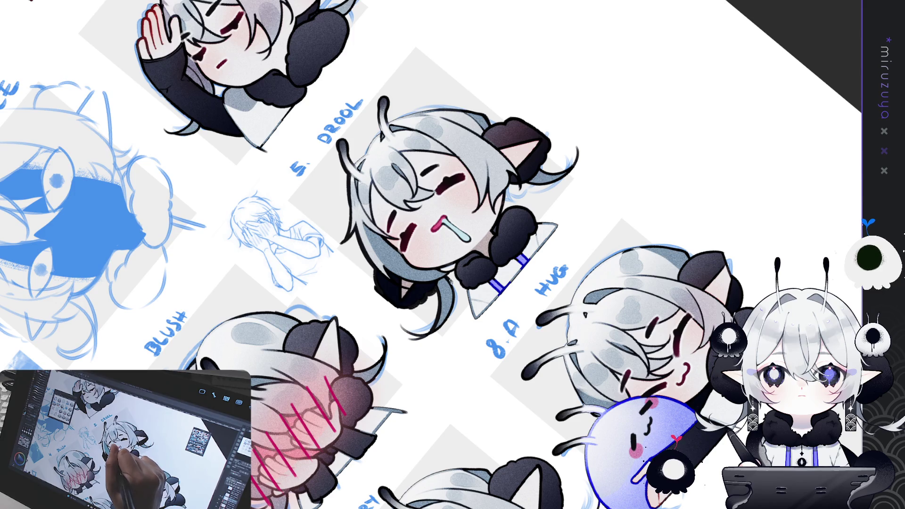
key("minus")
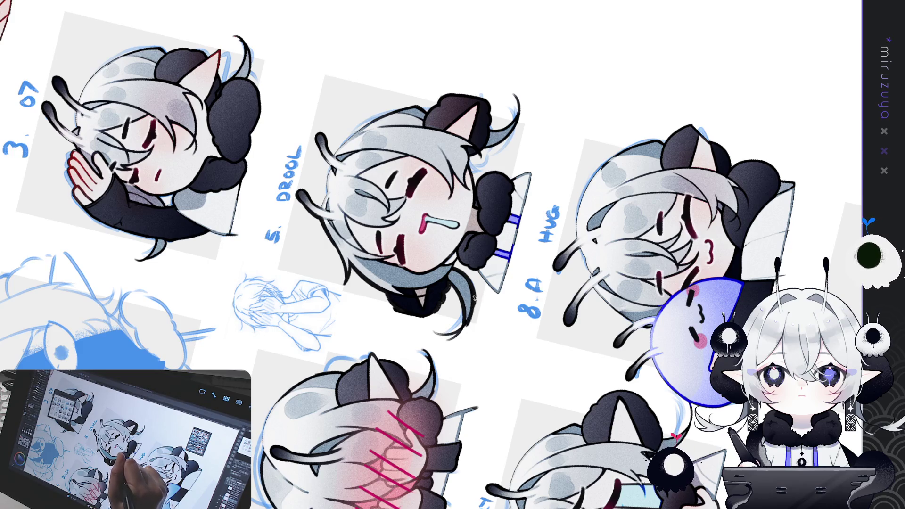
left_click_drag(479, 295, 481, 228)
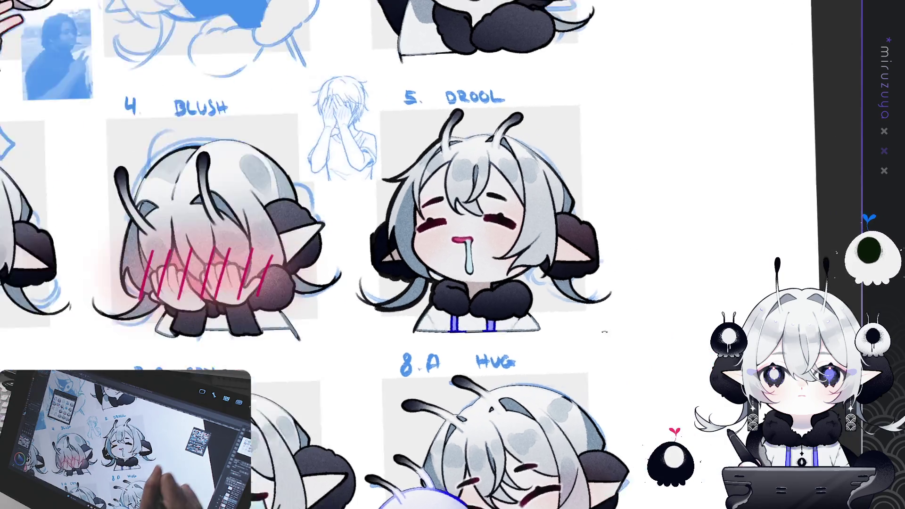
left_click_drag(454, 296, 414, 274)
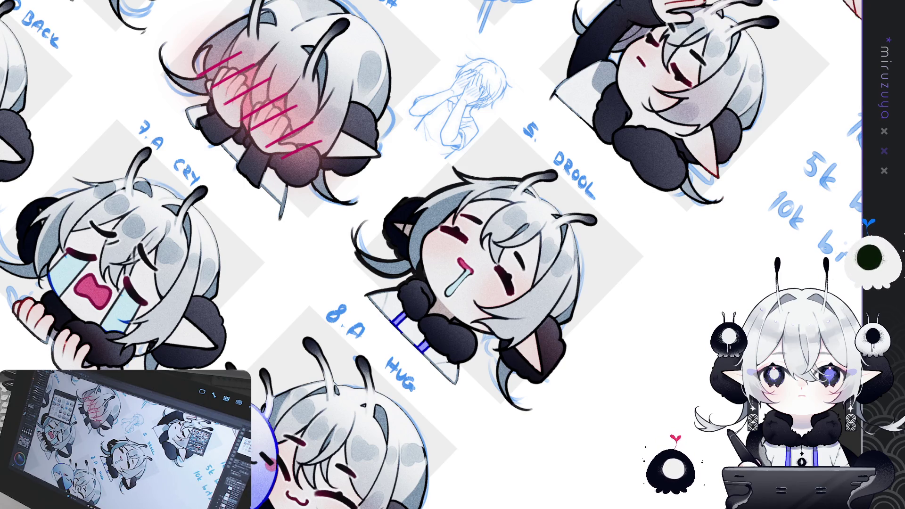
left_click_drag(452, 255, 424, 168)
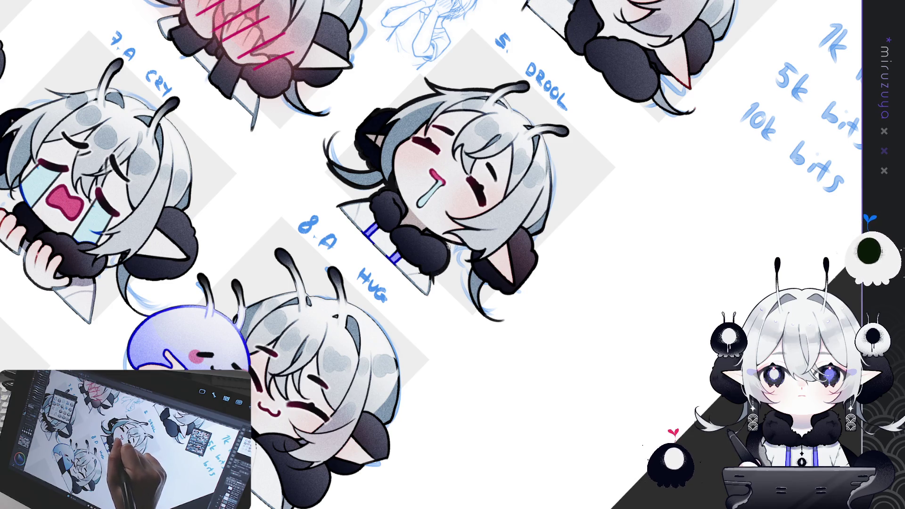
Paint lighter strokes over the DROOL chibi's ear and surrounding hair, then straighten the view.
left_click_drag(447, 244, 410, 230)
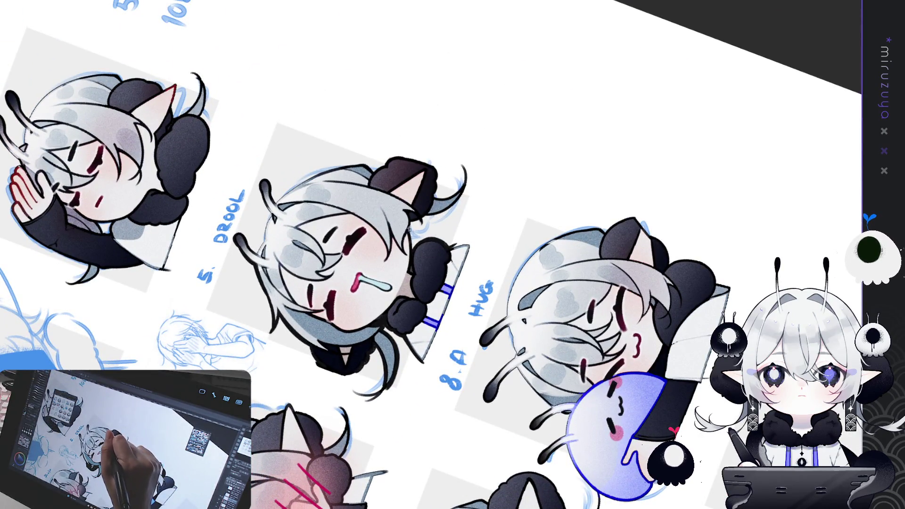
mouse_move(412, 223)
left_mouse_down()
mouse_move(556, 314)
mouse_move(462, 232)
left_mouse_up()
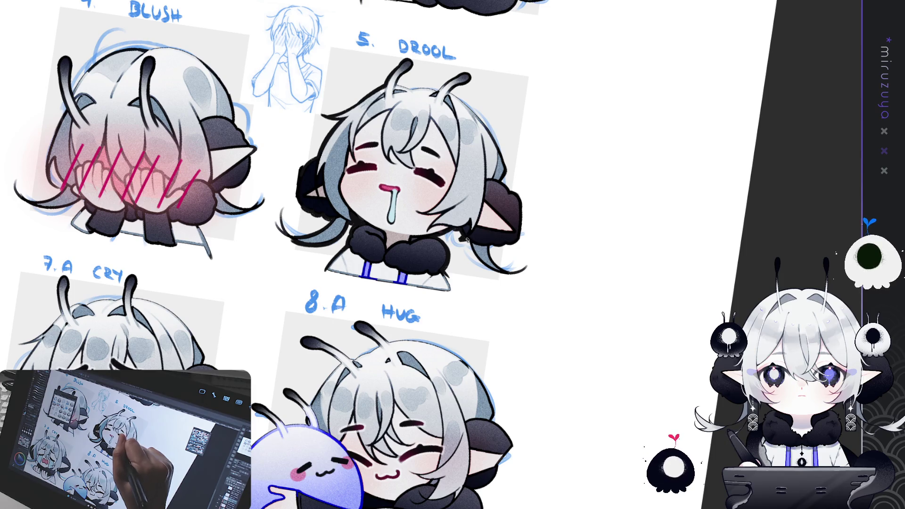
left_click_drag(511, 177, 476, 264)
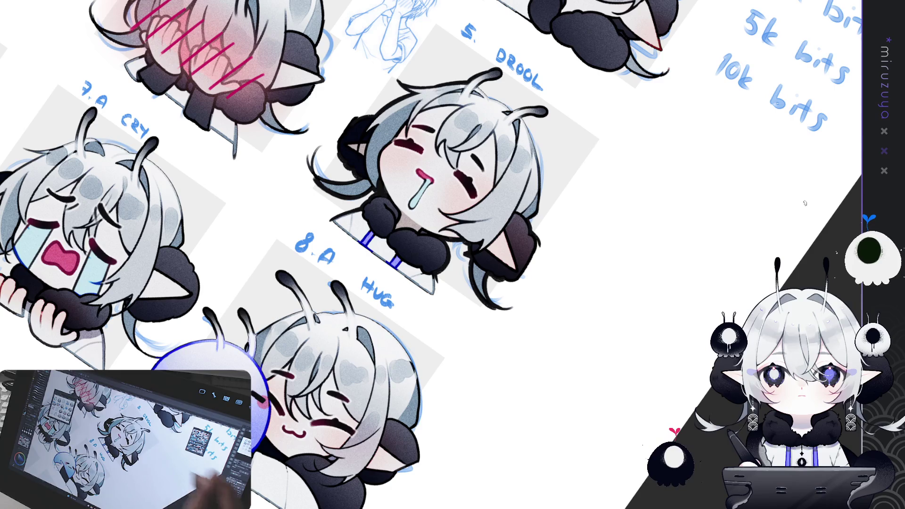
mouse_move(513, 231)
left_mouse_down()
mouse_move(519, 269)
mouse_move(521, 259)
left_mouse_up()
left_click_drag(509, 209, 527, 222)
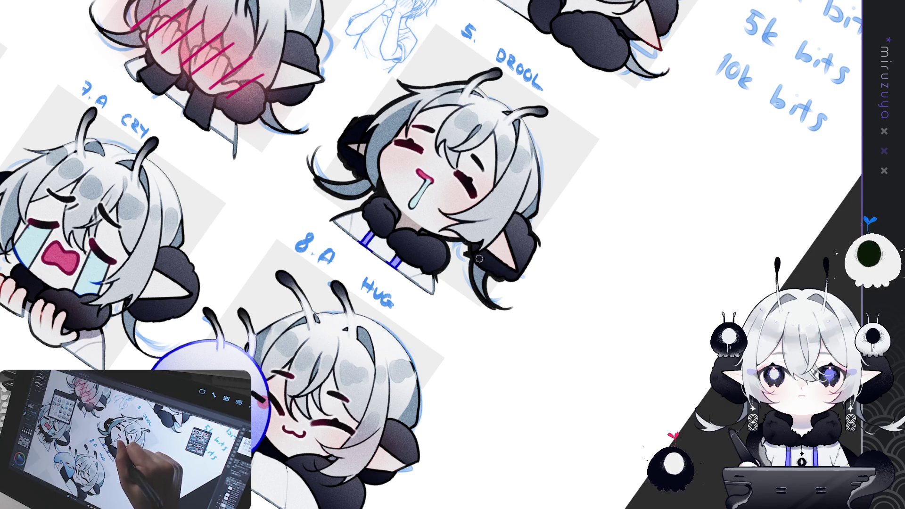
key("at")
mouse_move(448, 348)
left_mouse_down()
mouse_move(431, 256)
mouse_move(586, 214)
mouse_move(451, 259)
left_mouse_up()
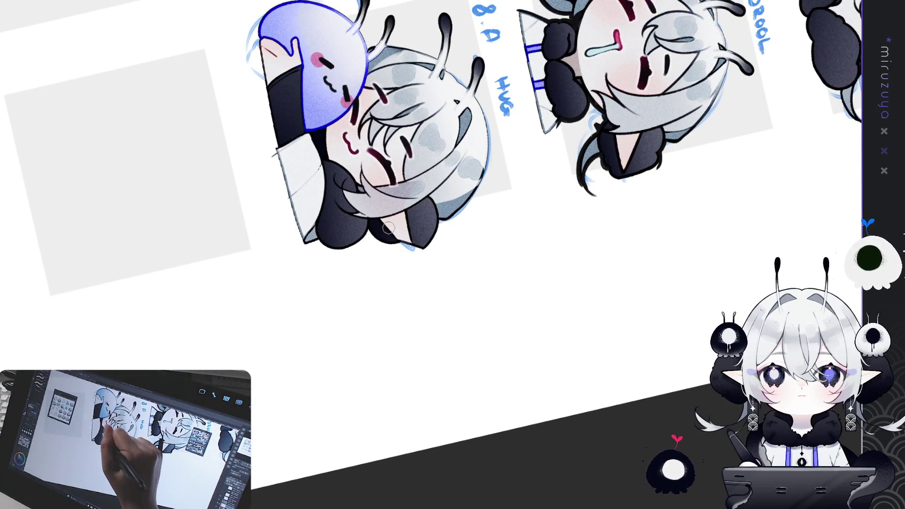
Zoom in on 8.A HUG, then pan across 7.A CRY and 6.A HOLD BACK.
left_click_drag(382, 181, 429, 370)
scroll(366, 292, "up", 3)
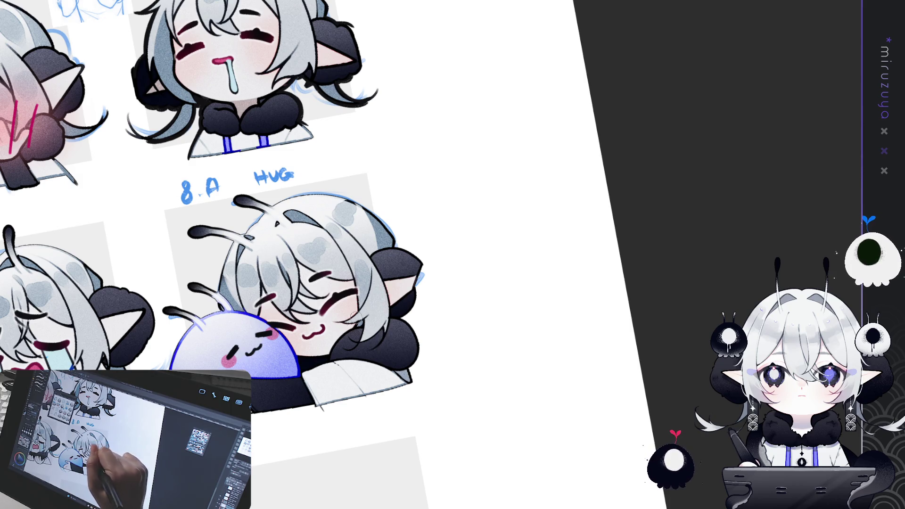
left_click_drag(384, 312, 370, 265)
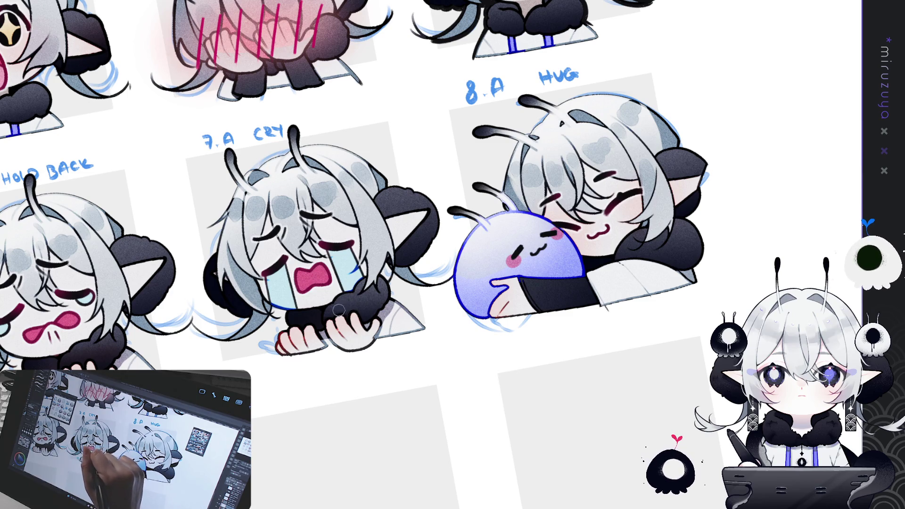
left_click_drag(439, 234, 323, 264)
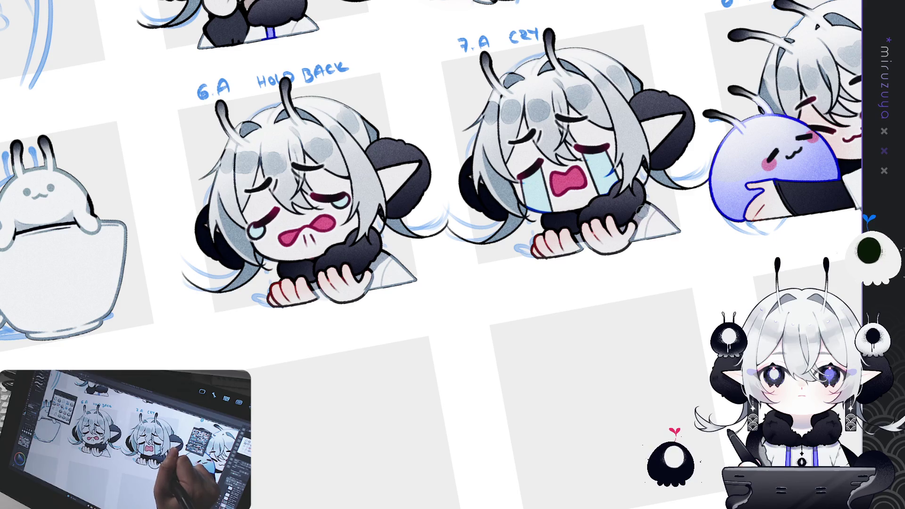
mouse_move(571, 210)
left_mouse_down()
mouse_move(589, 414)
mouse_move(711, 465)
left_mouse_up()
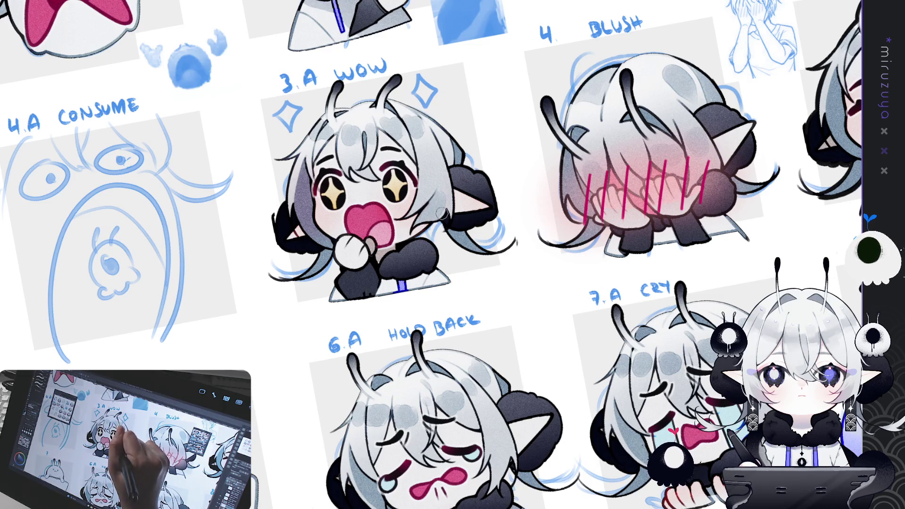
Lighten the 3.A WOW chibi's left hair edge with light brush strokes.
left_click_drag(309, 165, 305, 217)
mouse_move(304, 186)
left_mouse_down()
mouse_move(300, 229)
mouse_move(292, 221)
mouse_move(325, 248)
mouse_move(304, 280)
left_mouse_up()
left_click_drag(527, 135, 358, 168)
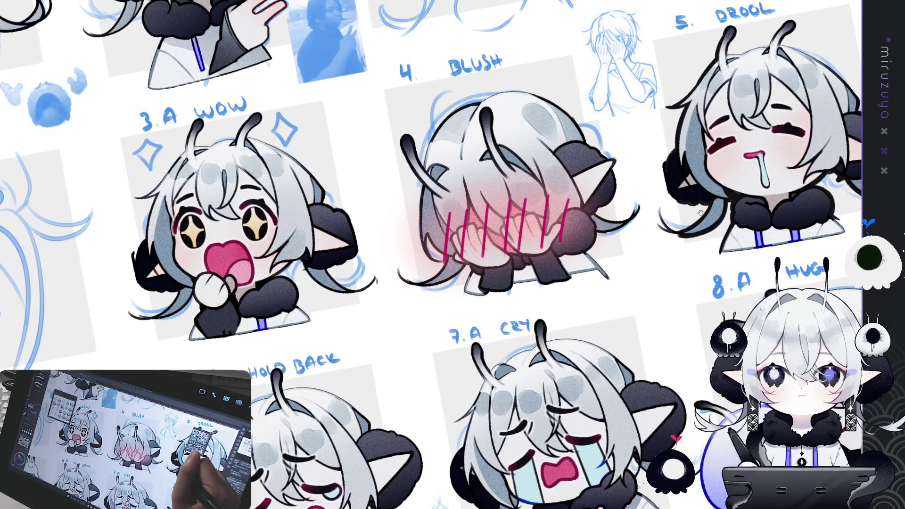
scroll(496, 304, "up", 3)
scroll(473, 183, "up", 5)
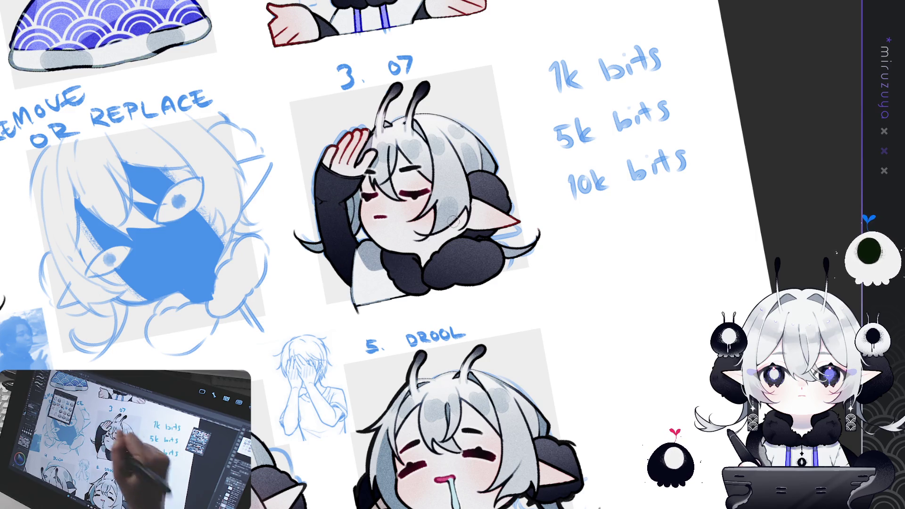
Pan around to review the despair, fade, REPLACE, CONSUME, WOW, HOLD BACK and CRY emotes.
scroll(447, 229, "up", 5)
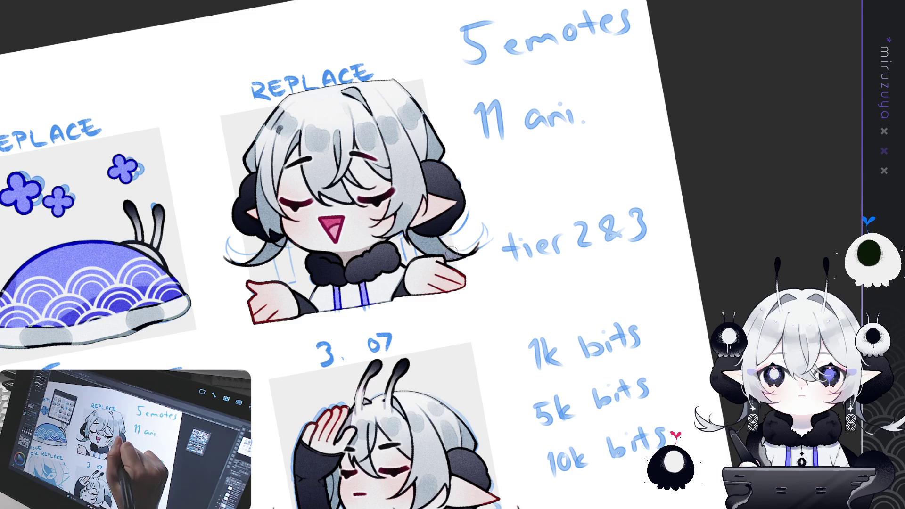
left_click_drag(450, 225, 560, 301)
left_click_drag(385, 174, 463, 160)
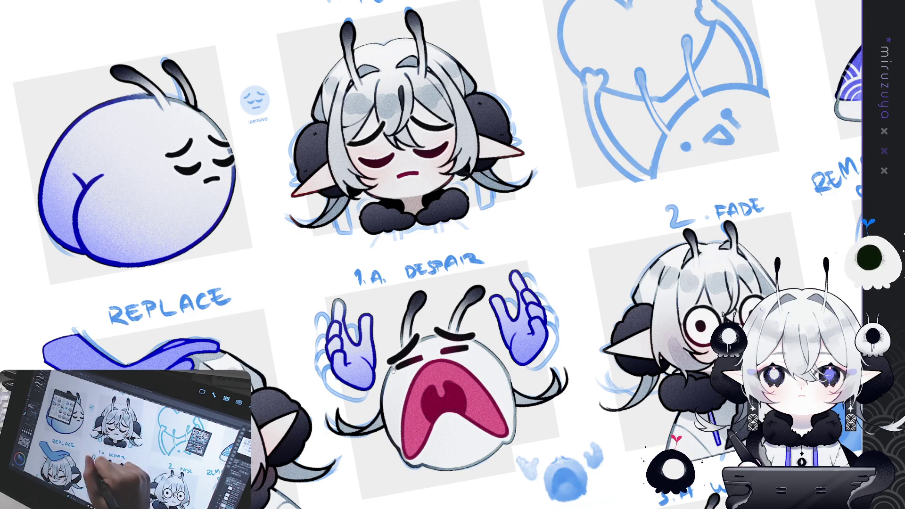
left_click_drag(253, 500, 357, 306)
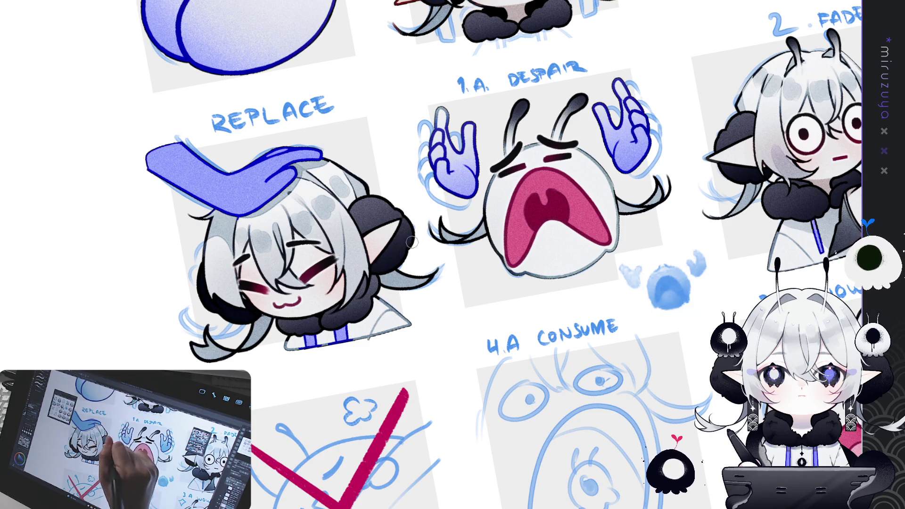
mouse_move(600, 438)
left_mouse_down()
mouse_move(558, 408)
mouse_move(425, 236)
mouse_move(518, 236)
mouse_move(584, 249)
mouse_move(541, 499)
left_mouse_up()
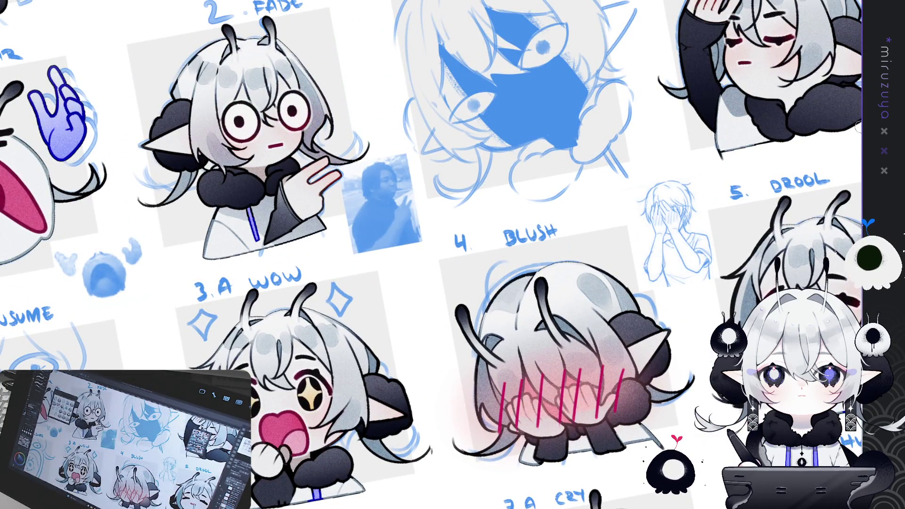